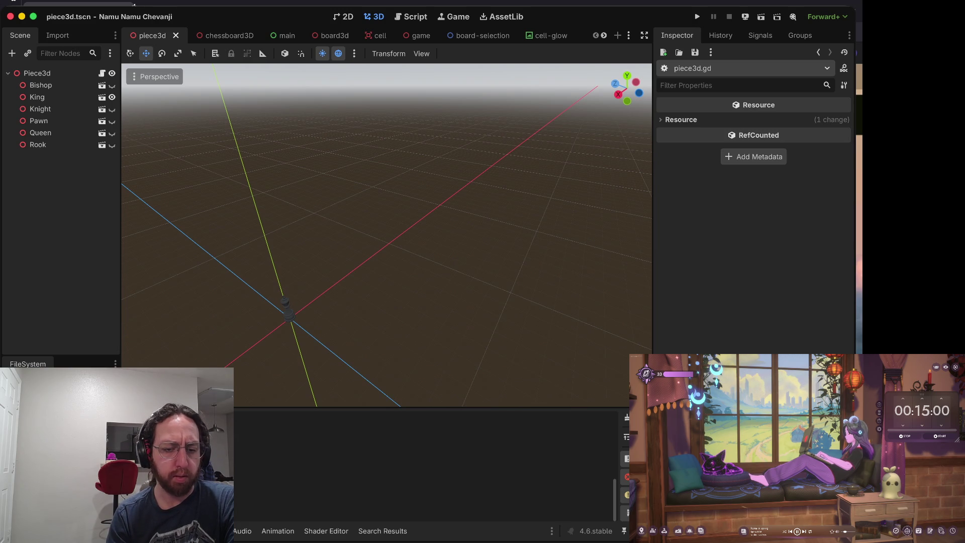
Close the piece3d scene to return to the store scene, then test-run and stop the game
key(super+shift+w)
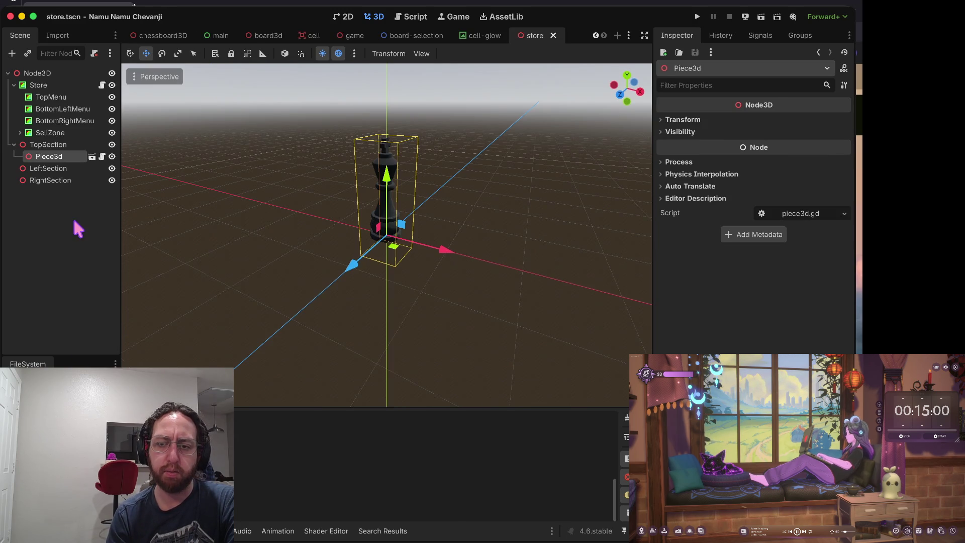
click(482, 185)
scroll(482, 184, up, 3)
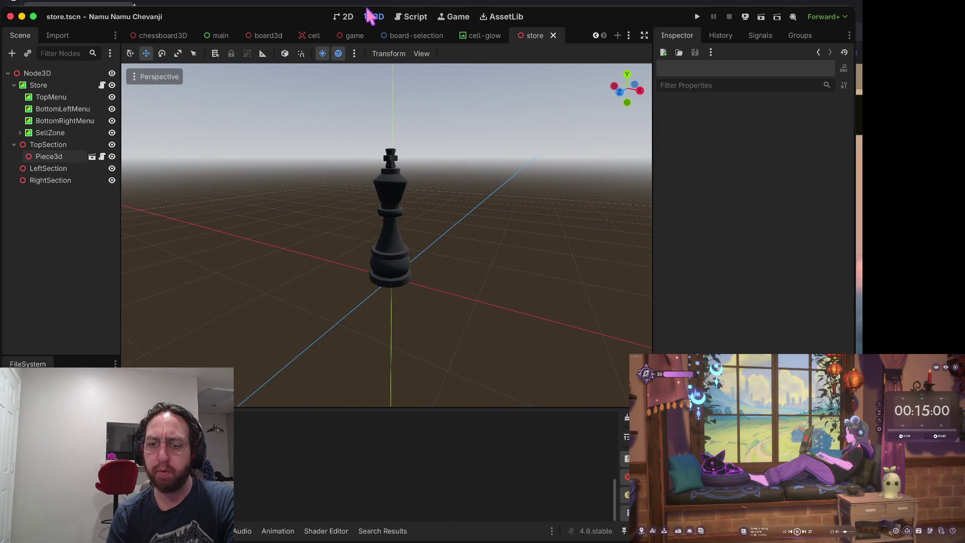
key(super+b)
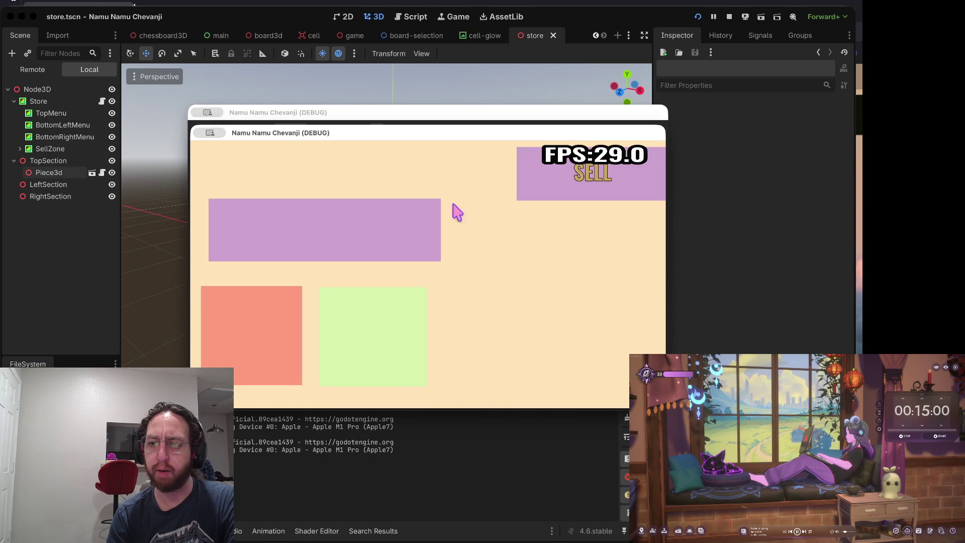
click(728, 18)
Add a Camera3D child node under the root Node3D of the store scene
click(35, 73)
right_click(31, 73)
click(95, 80)
text(camera3d)
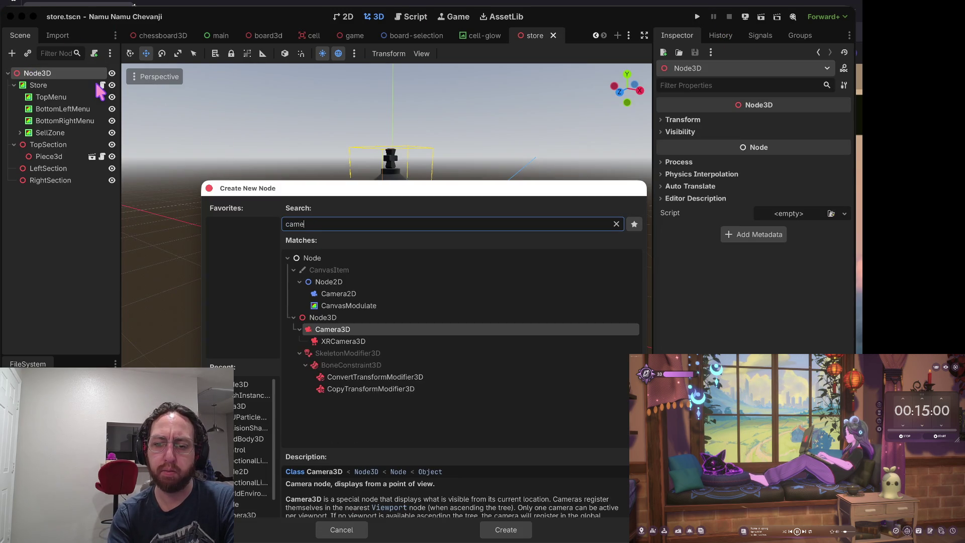
key(Return)
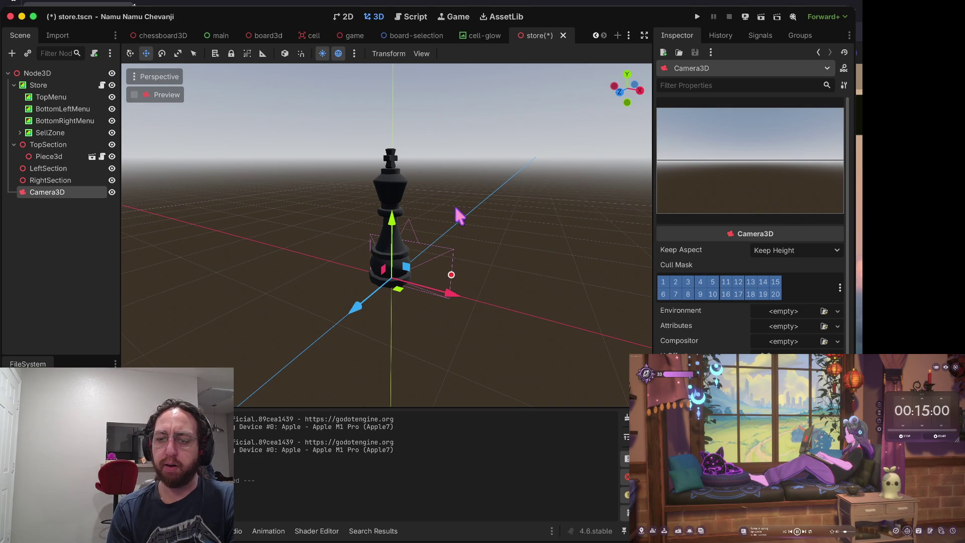
mouse_move(432, 249)
mouse_down()
mouse_move(463, 216)
mouse_move(442, 264)
mouse_move(366, 224)
mouse_up()
Select the Camera3D node near the chess piece and collapse TopSection's children
click(378, 170)
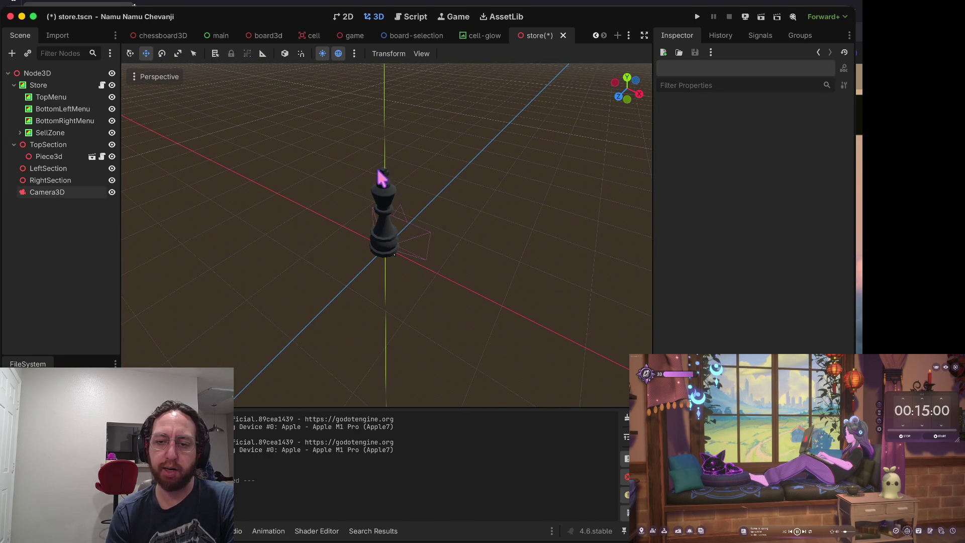
drag(442, 162, 304, 311)
scroll(473, 229, up, 3)
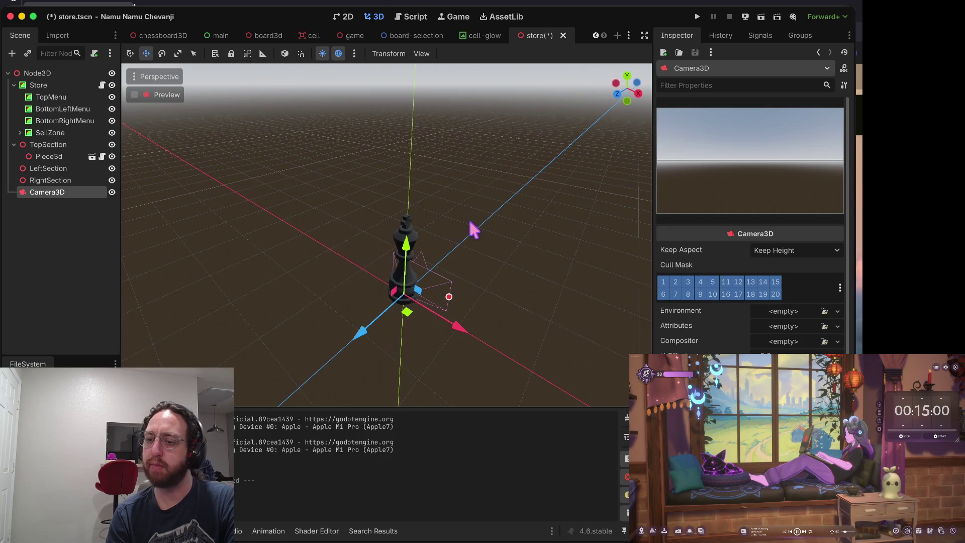
scroll(772, 331, down, 3)
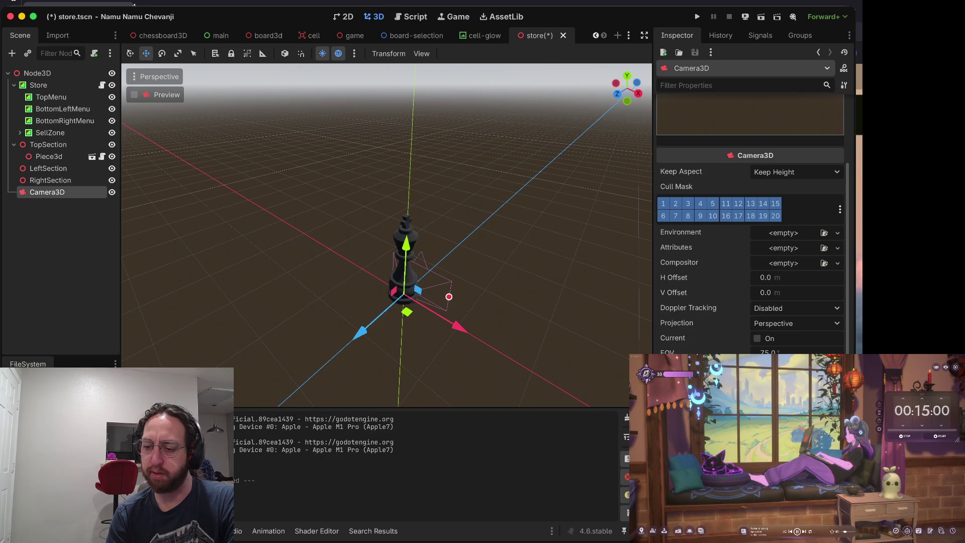
scroll(749, 226, up, 3)
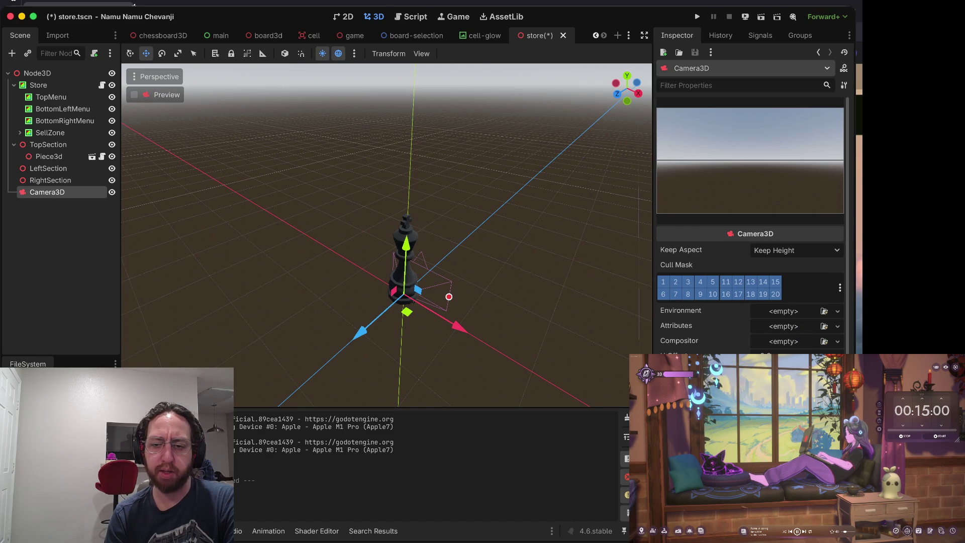
scroll(387, 236, down, 5)
scroll(351, 203, down, 2)
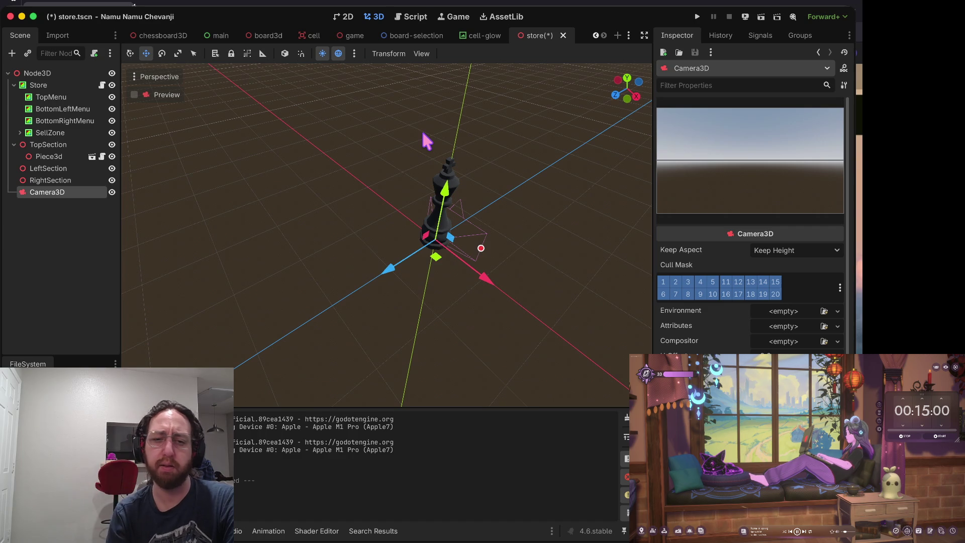
click(59, 180)
click(56, 192)
click(14, 144)
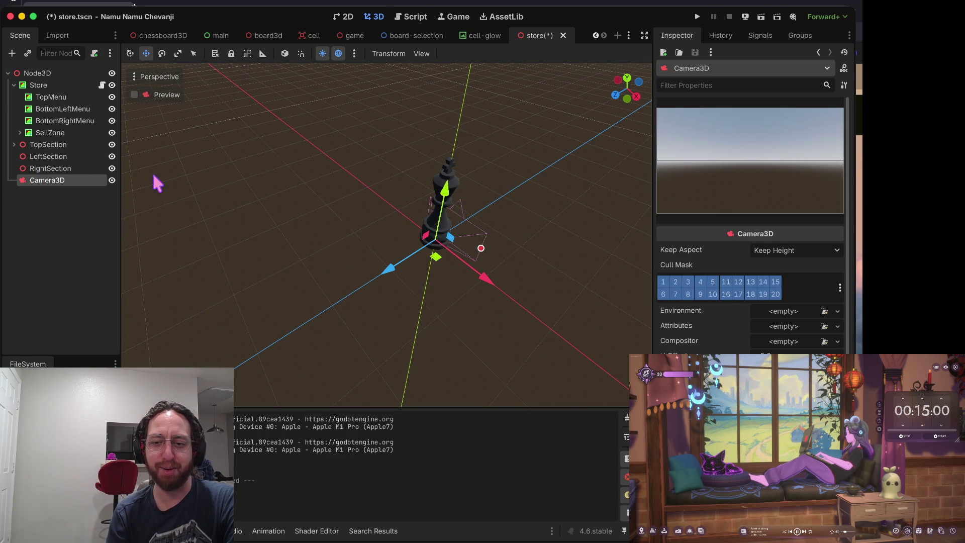
scroll(377, 147, up, 5)
scroll(377, 147, down, 5)
With the Rotate tool, tilt the Camera3D around its red X axis ring
key(e)
key(r)
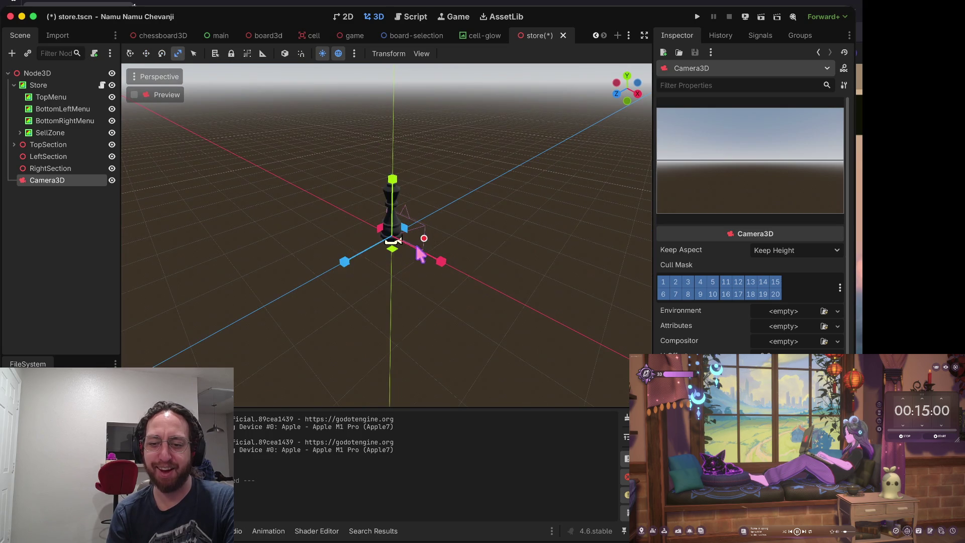
key(e)
click(367, 236)
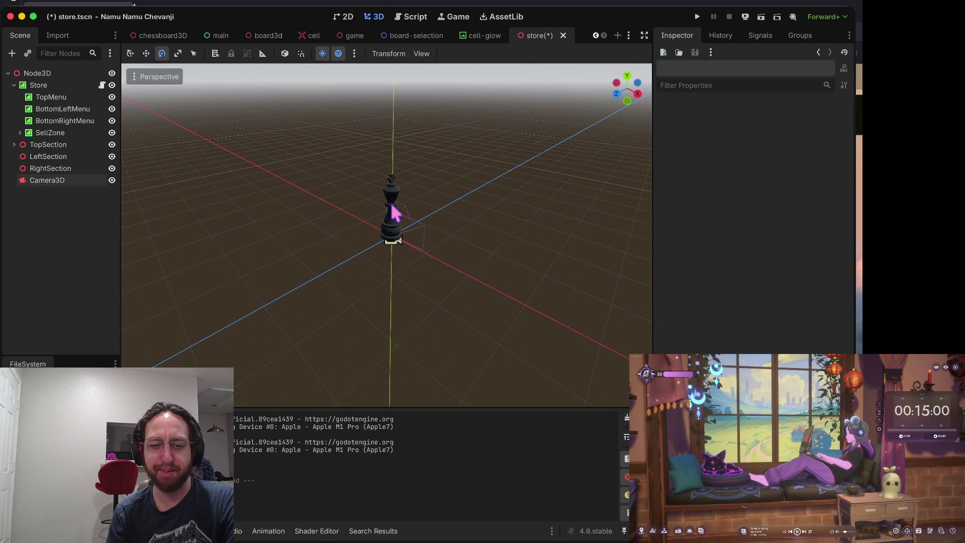
click(60, 181)
mouse_move(378, 227)
mouse_down()
mouse_move(370, 224)
mouse_move(437, 146)
mouse_up()
scroll(749, 226, down, 3)
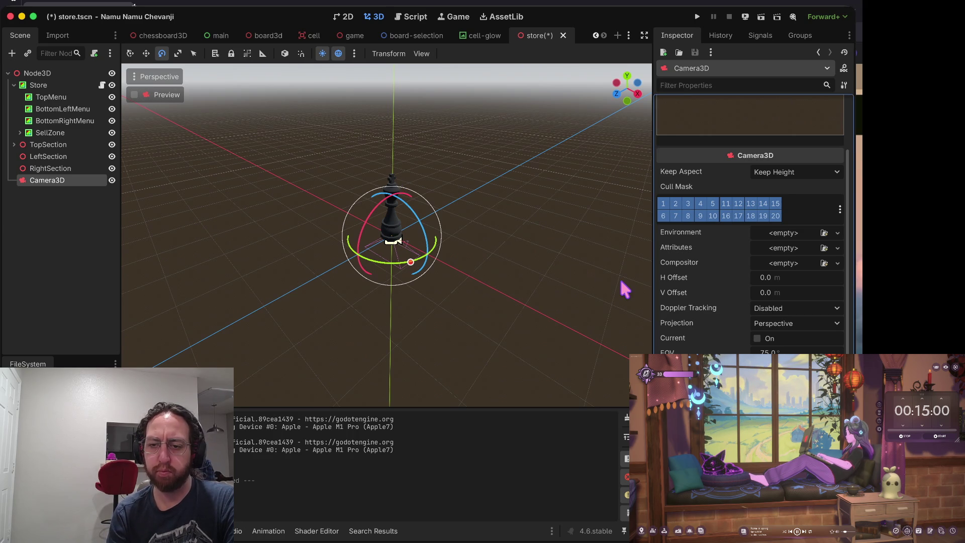
Lift the chess piece along Y with the Move tool, then undo the lift
click(621, 281)
click(385, 220)
key(w)
drag(394, 184, 407, 12)
key(ctrl+z)
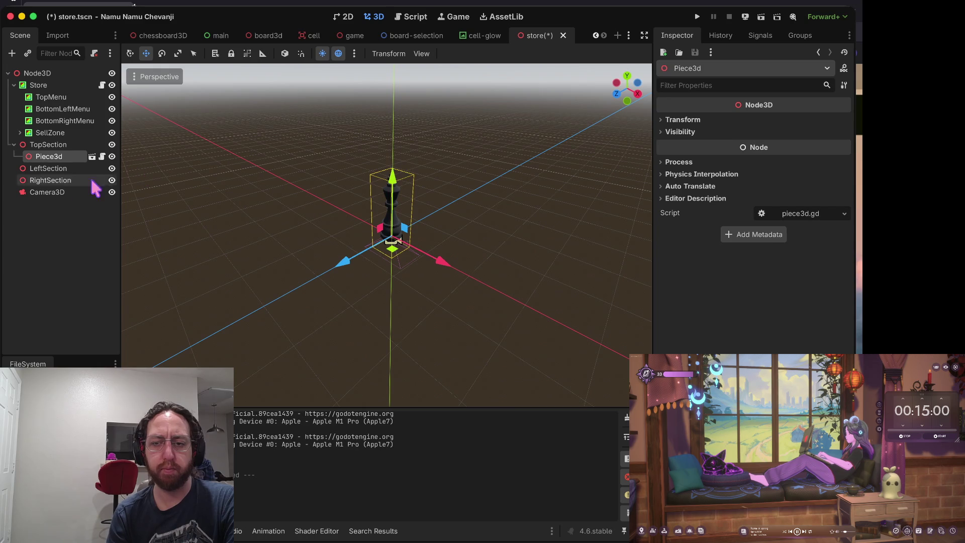
Raise the Camera3D above the chess piece, lower it again, and undo the stray changes
click(61, 192)
drag(391, 185, 394, 103)
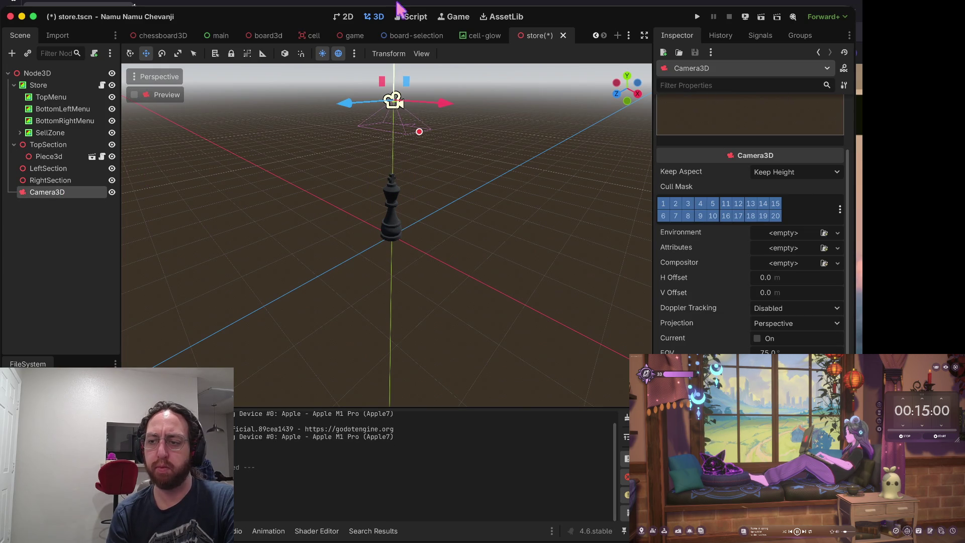
click(486, 200)
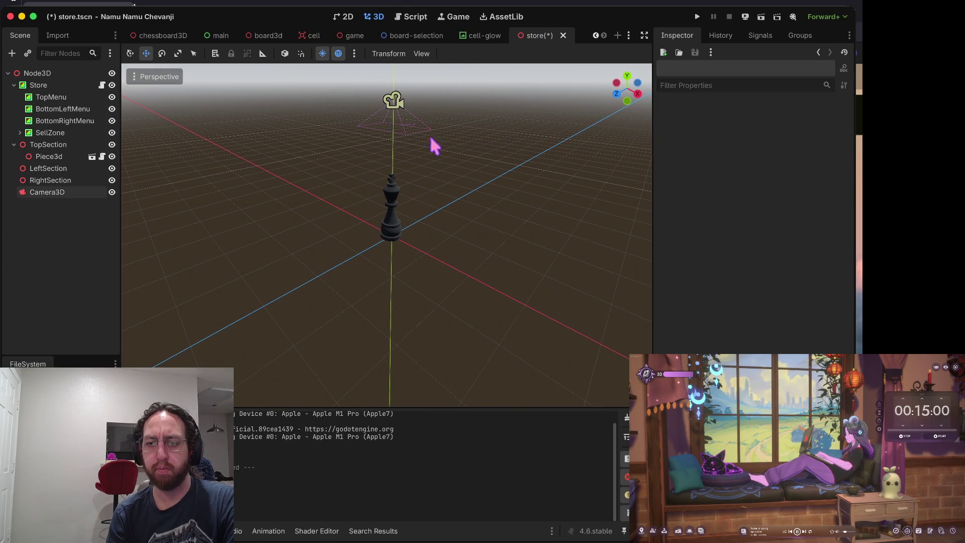
scroll(443, 151, up, 10)
scroll(415, 124, down, 10)
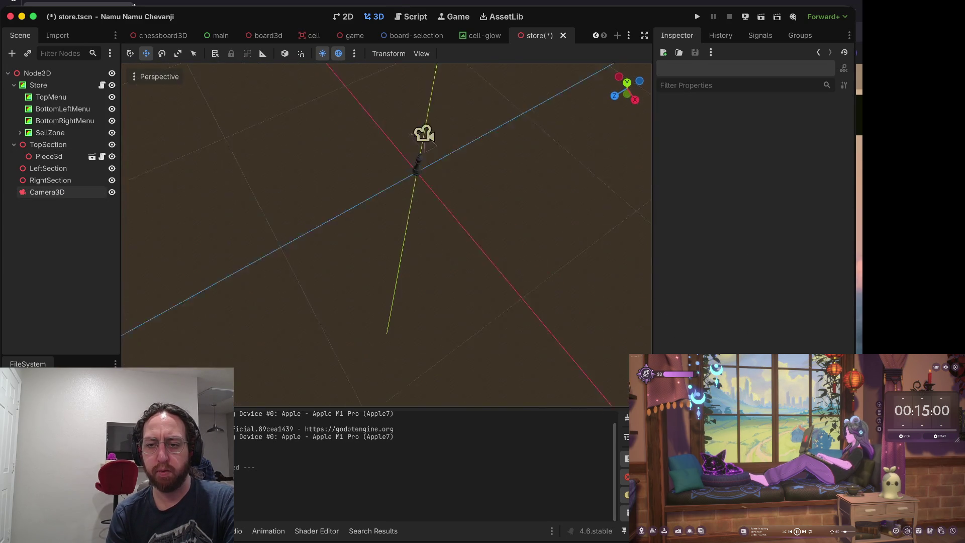
click(78, 181)
click(75, 191)
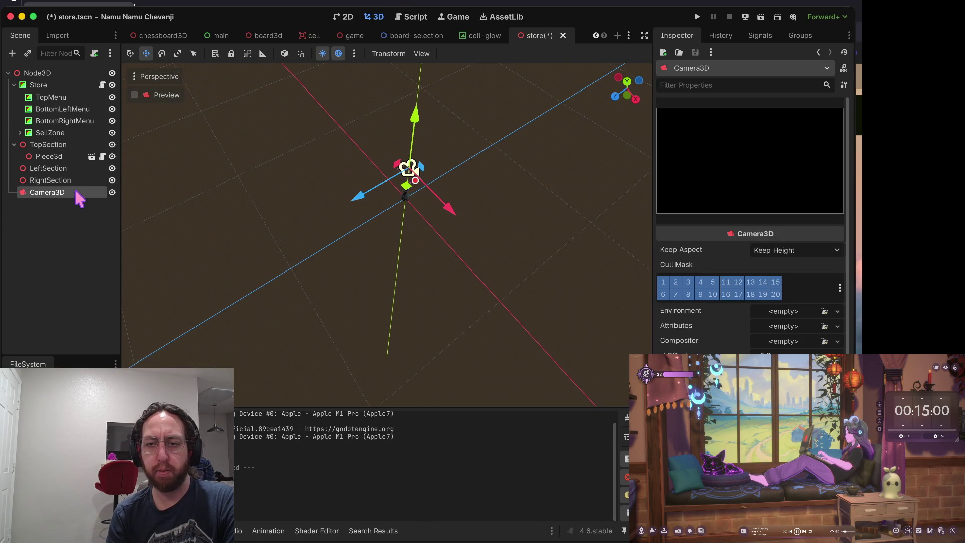
drag(416, 113, 418, 122)
click(408, 200)
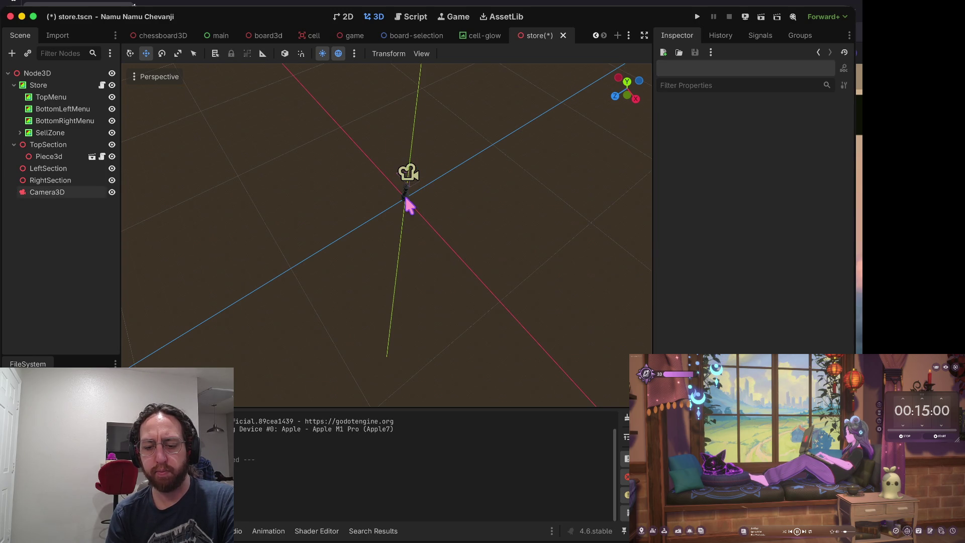
key(r)
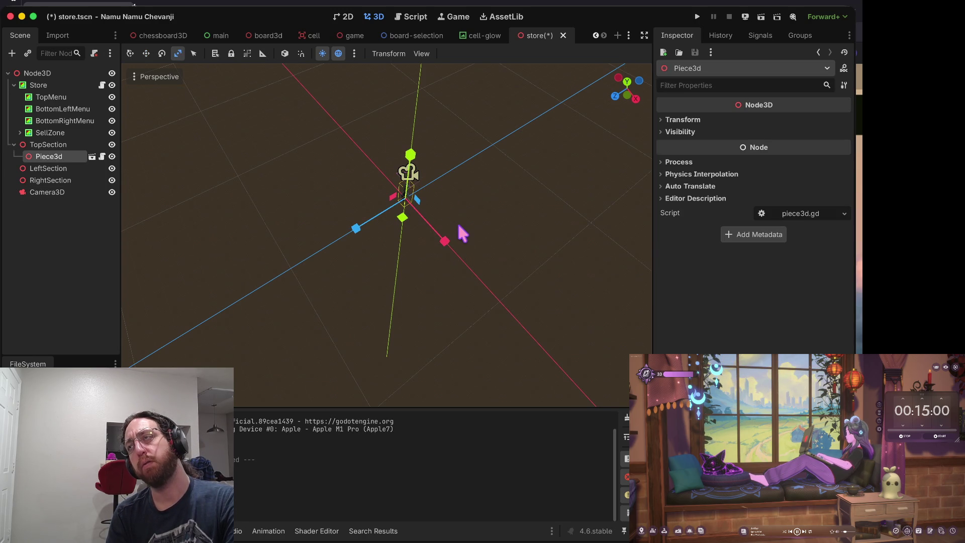
key(ctrl+z)
key(ctrl+z)
key(ctrl+z)
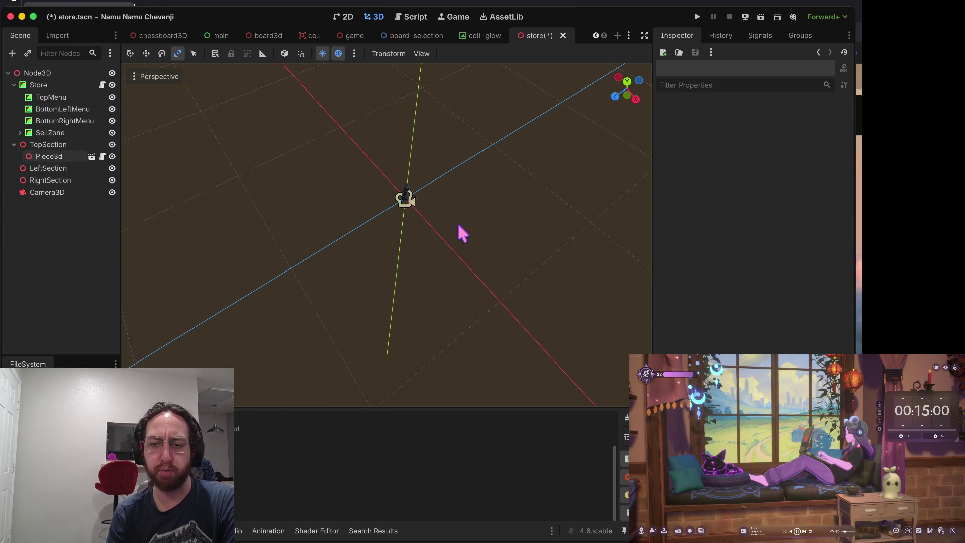
key(ctrl+shift+z)
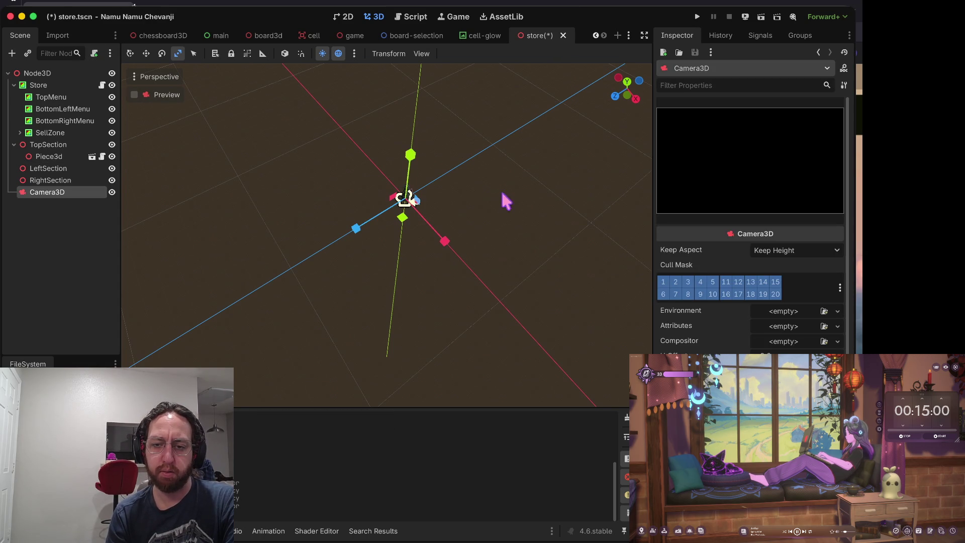
Move the Camera3D along Z, Y and X until it frames the king, then save
key(w)
drag(362, 234, 318, 254)
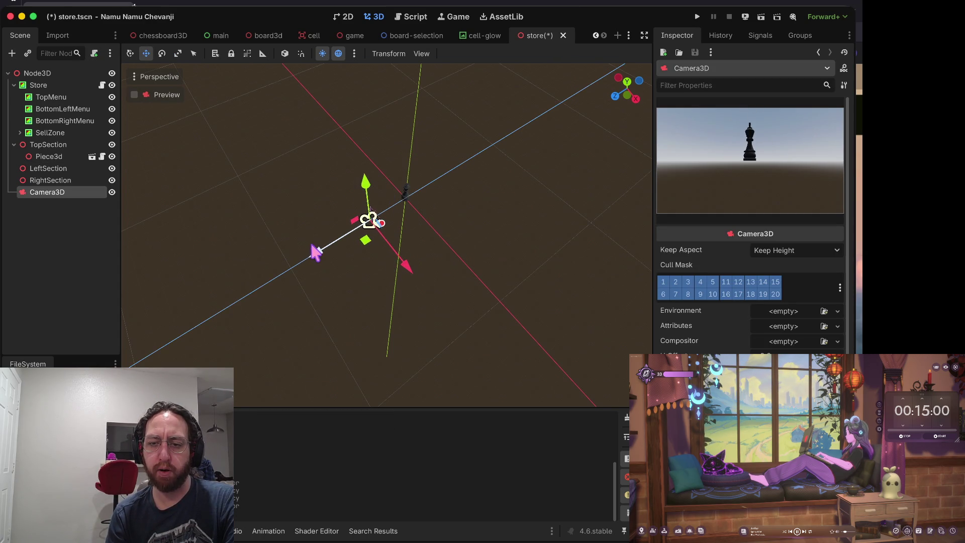
mouse_move(367, 201)
mouse_down()
mouse_move(371, 172)
mouse_move(368, 209)
mouse_move(368, 183)
mouse_up()
mouse_move(409, 263)
mouse_down()
mouse_move(483, 316)
mouse_move(451, 310)
mouse_up()
click(406, 201)
click(402, 252)
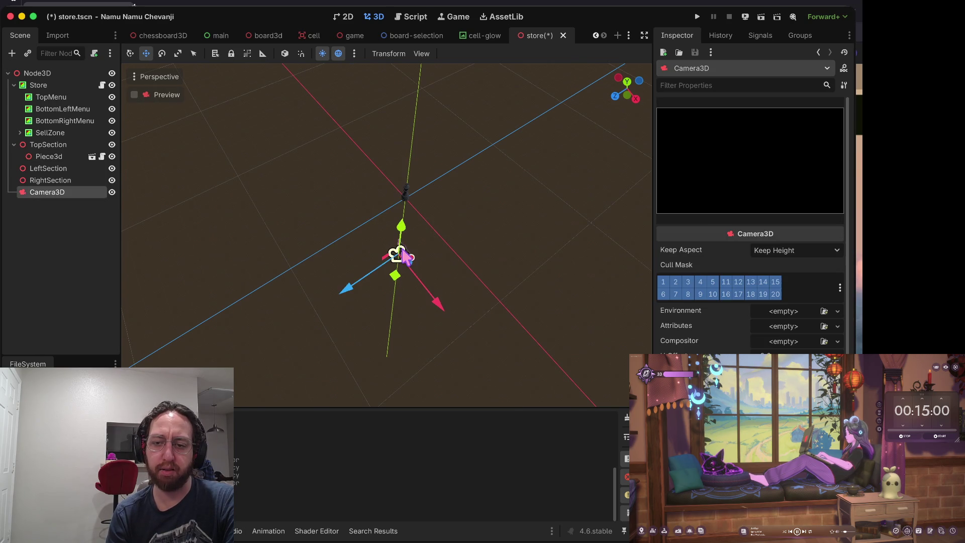
drag(402, 230, 410, 245)
drag(442, 314, 431, 312)
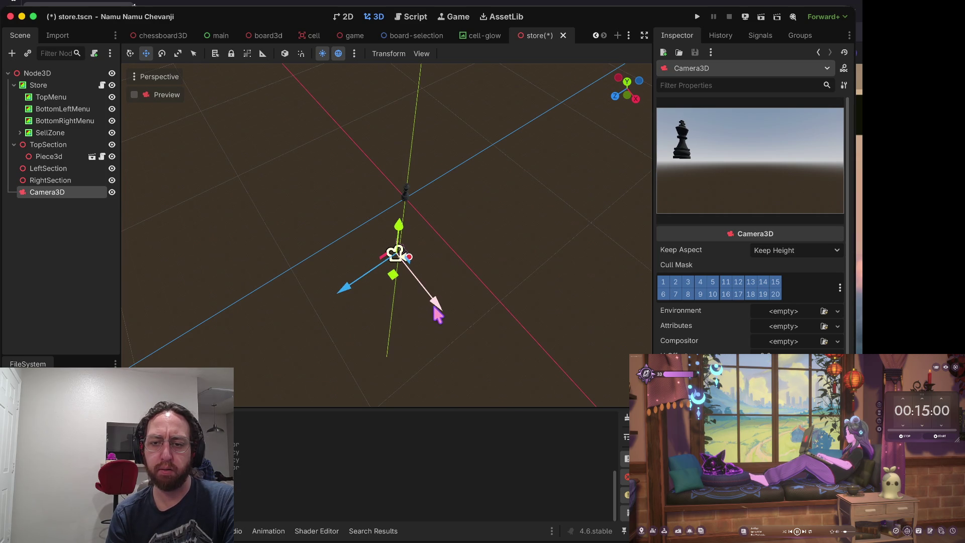
key(ctrl+s)
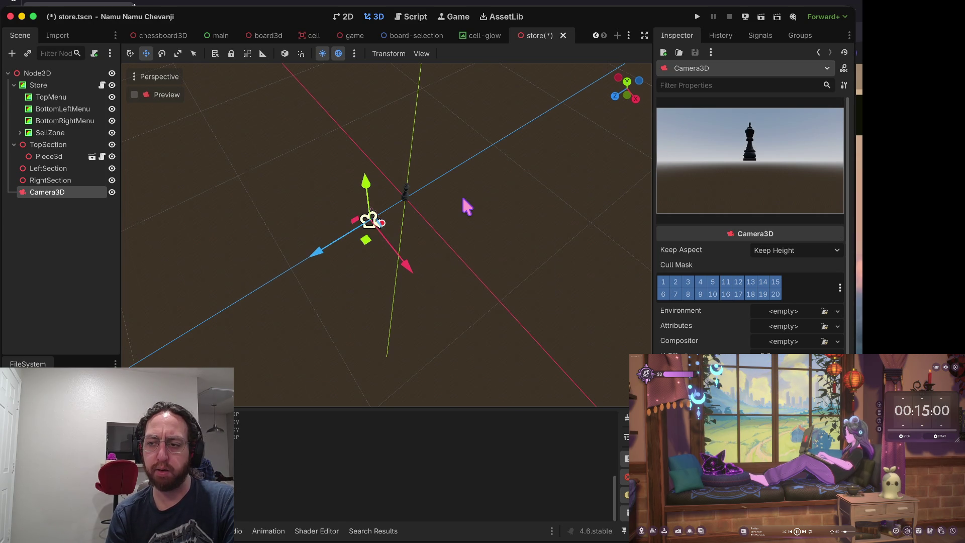
click(411, 202)
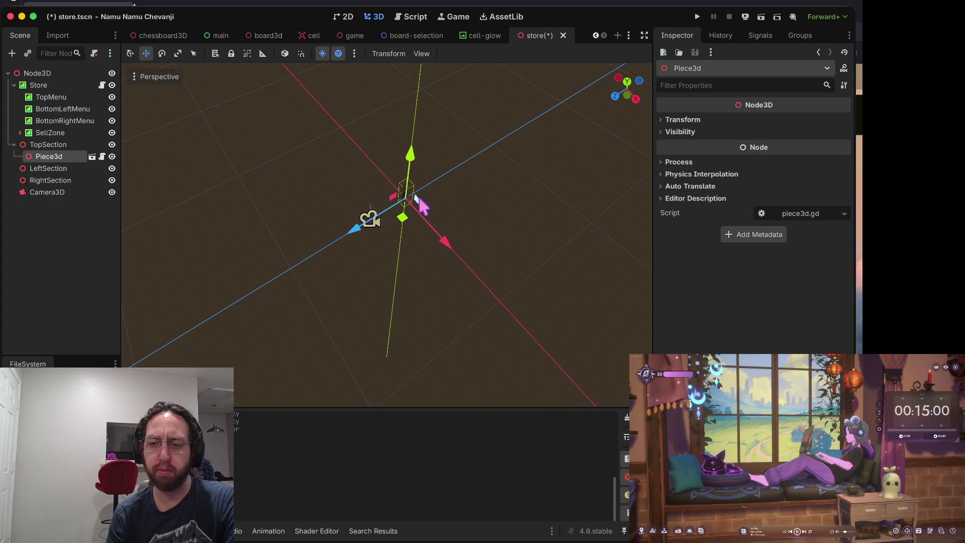
Nudge the chess king along X and bring up the viewport layout options
mouse_move(442, 242)
mouse_down()
mouse_move(408, 210)
mouse_move(370, 224)
mouse_up()
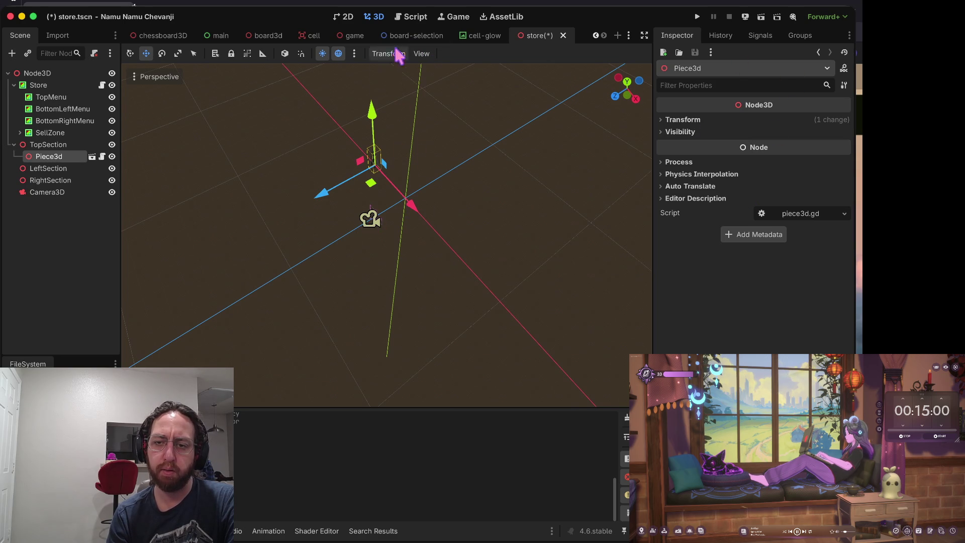
click(424, 54)
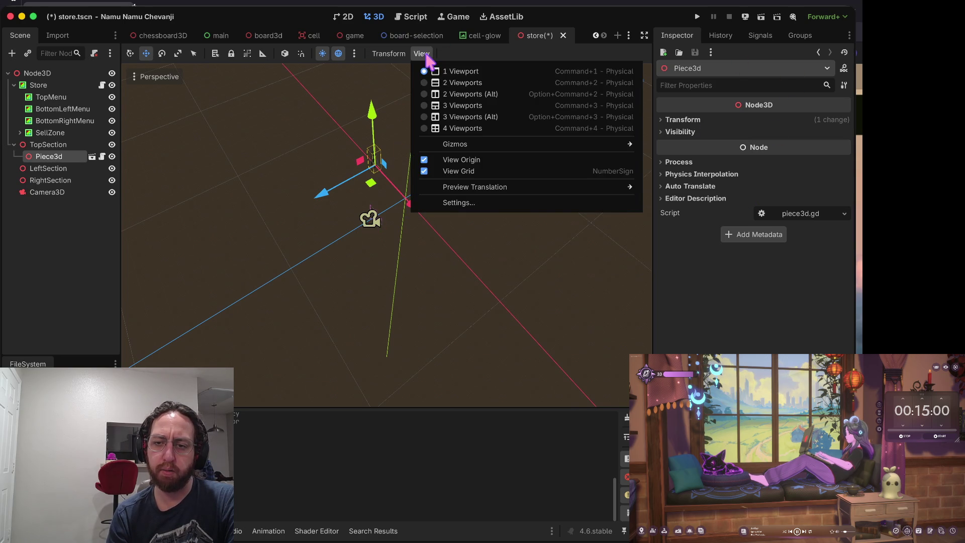
Split the 3D view into two viewports and set the second to a front perspective view
click(460, 97)
click(412, 274)
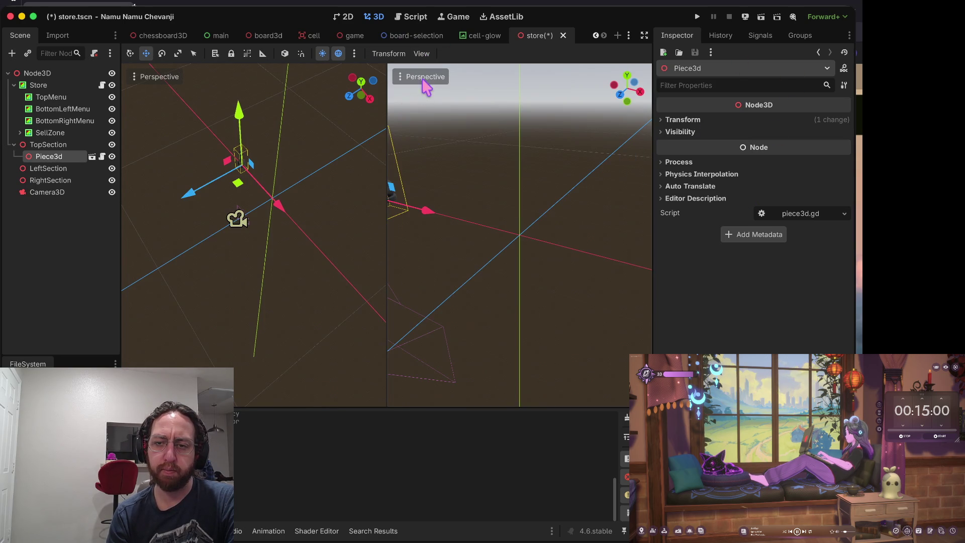
click(422, 80)
click(411, 78)
click(414, 76)
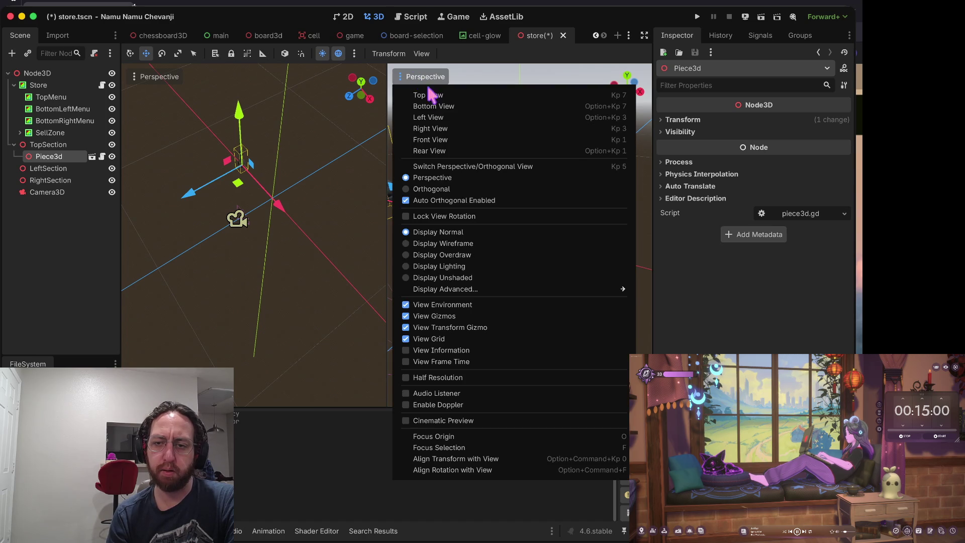
click(445, 95)
click(440, 78)
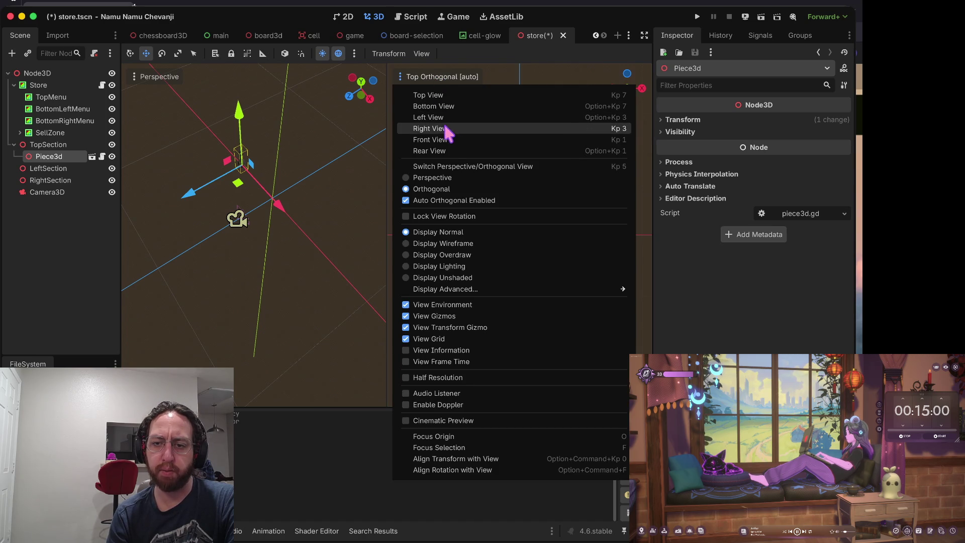
click(432, 177)
click(688, 284)
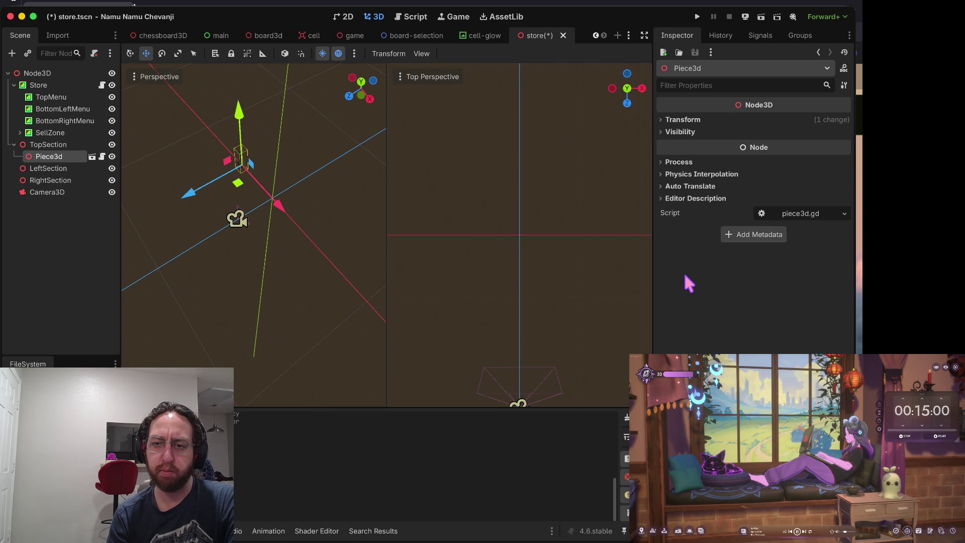
click(417, 78)
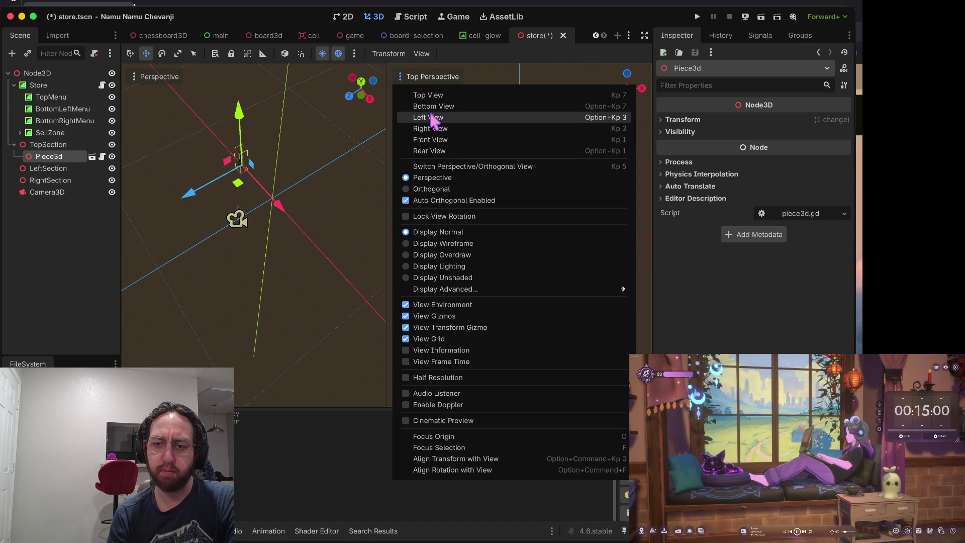
click(430, 140)
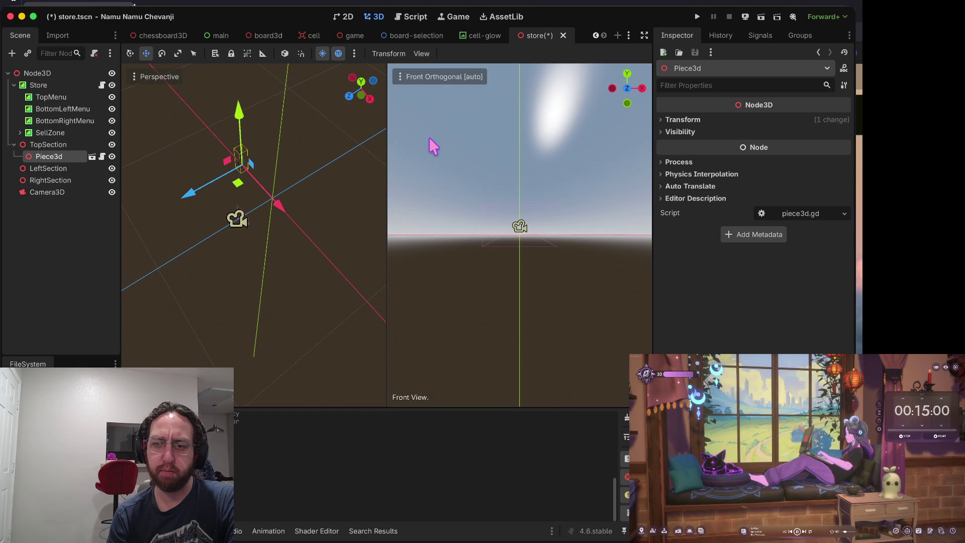
click(418, 81)
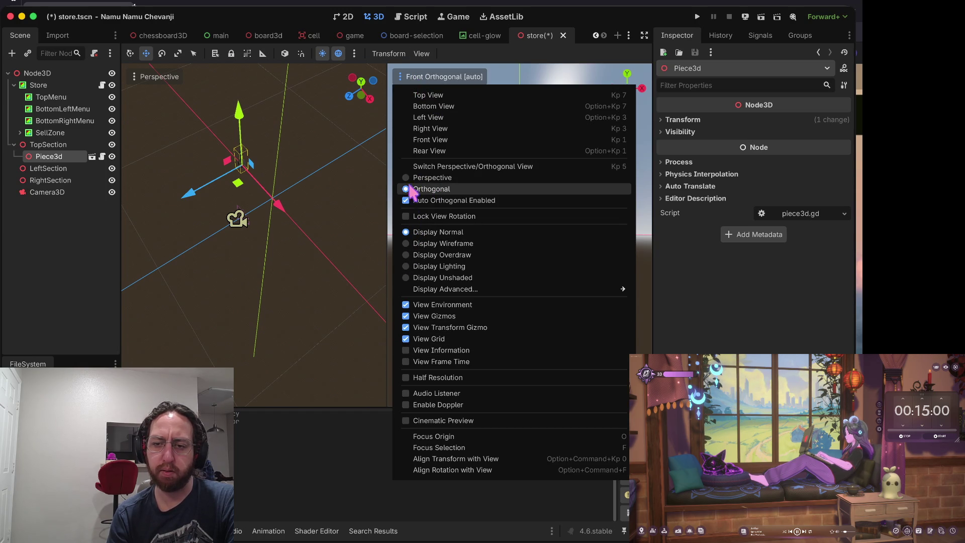
click(427, 177)
click(615, 308)
scroll(615, 308, up, 5)
drag(616, 308, 538, 307)
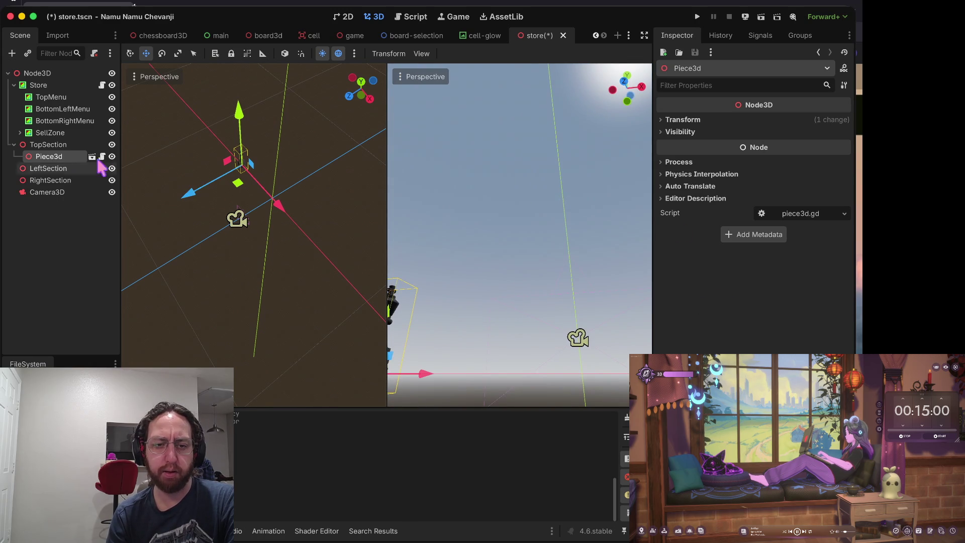
Preview through Camera3D in the second viewport and enlarge the viewport area
click(70, 182)
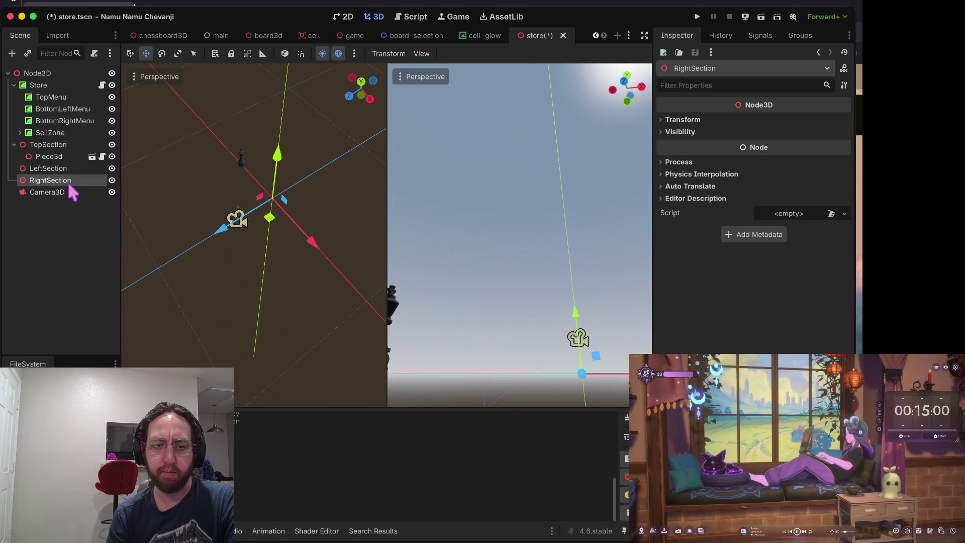
double_click(67, 192)
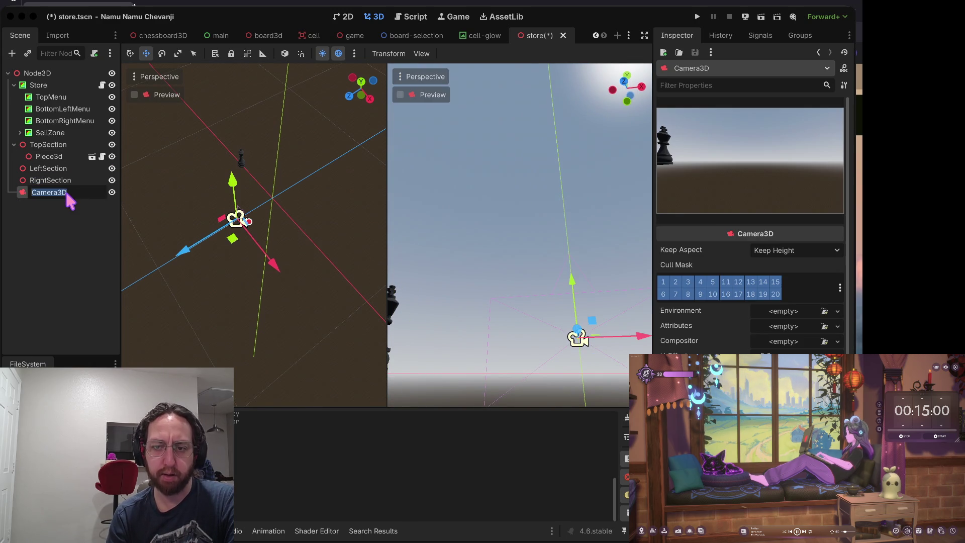
click(400, 94)
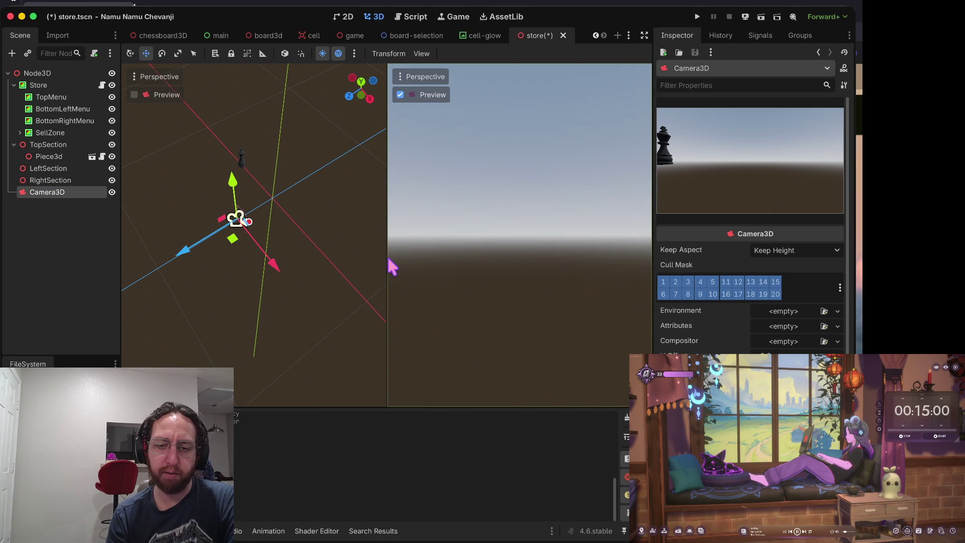
click(244, 168)
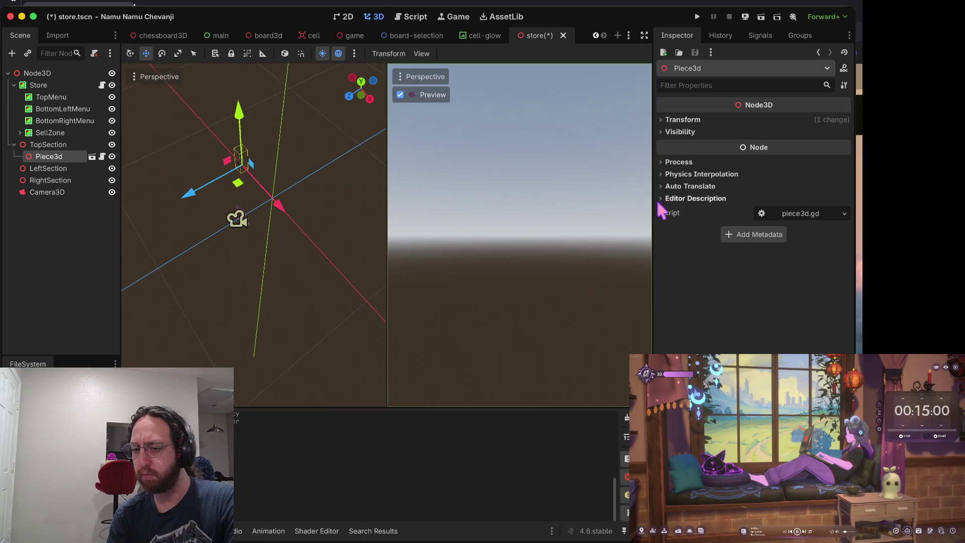
mouse_move(657, 204)
mouse_down()
mouse_move(751, 197)
mouse_move(753, 206)
mouse_move(402, 286)
mouse_move(762, 297)
mouse_up()
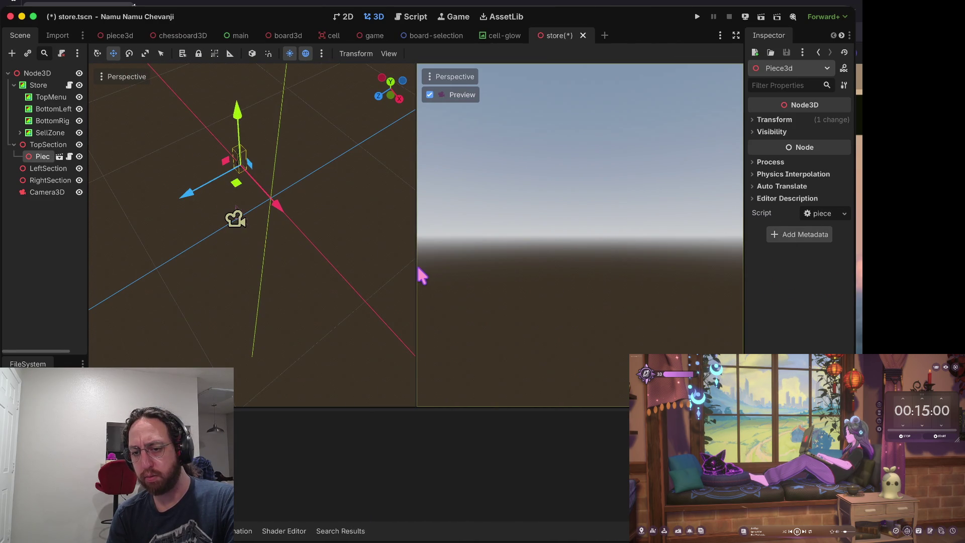
mouse_move(417, 265)
mouse_down()
mouse_move(94, 340)
mouse_move(379, 356)
mouse_move(241, 385)
mouse_move(92, 387)
mouse_move(490, 390)
mouse_move(380, 396)
mouse_move(281, 424)
mouse_move(425, 400)
mouse_up()
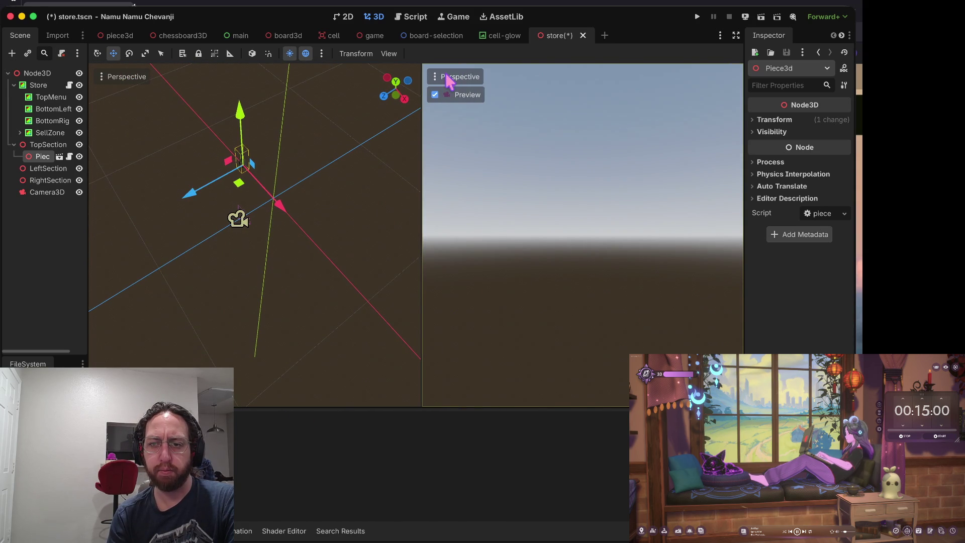
Stack the editor view above the camera preview and move the king right and higher
click(388, 53)
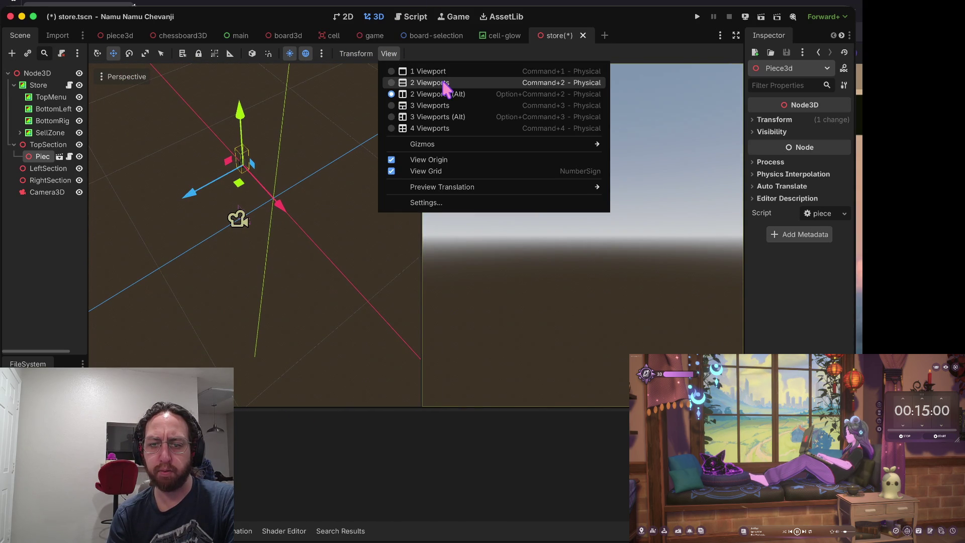
click(433, 83)
click(459, 348)
mouse_move(446, 159)
mouse_down()
mouse_move(476, 172)
mouse_move(442, 163)
mouse_up()
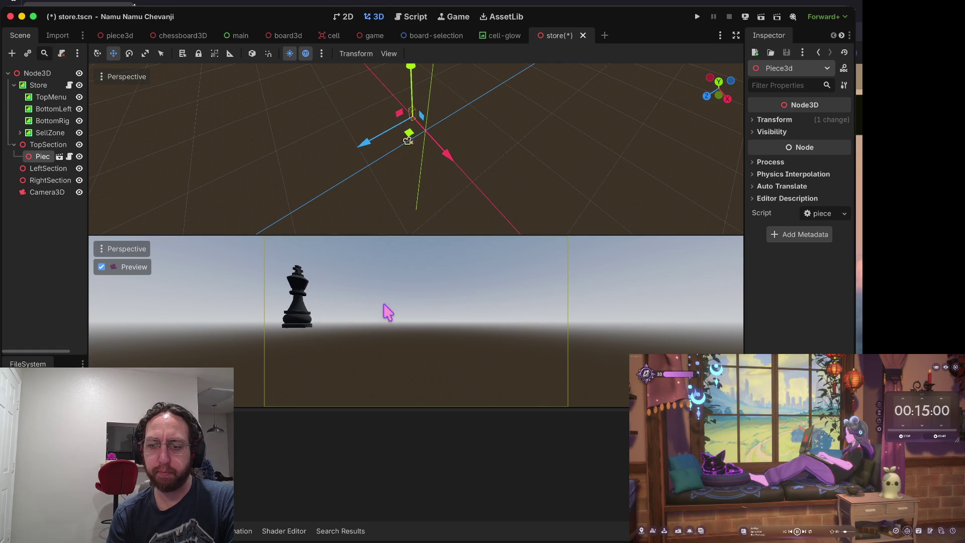
mouse_move(385, 236)
mouse_down()
mouse_move(385, 153)
mouse_move(377, 207)
mouse_up()
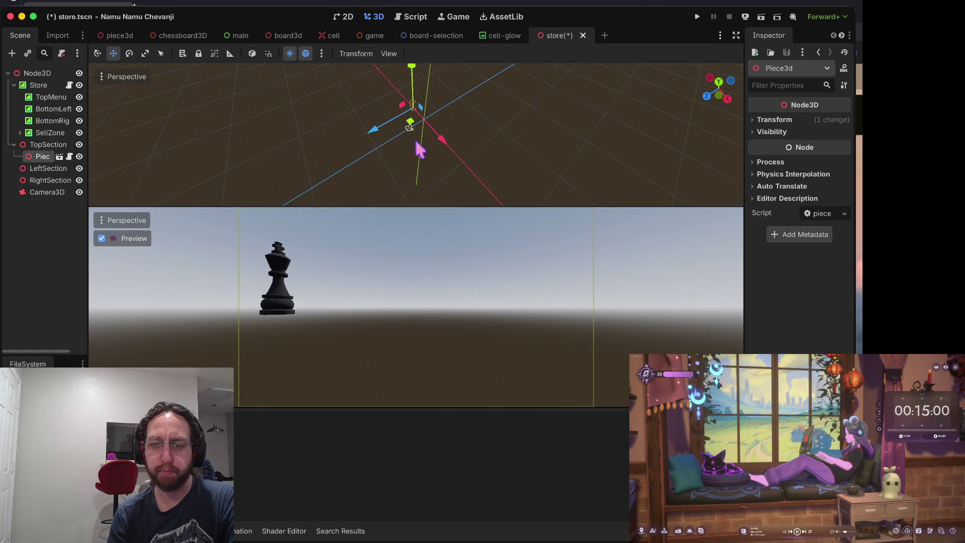
drag(442, 143, 435, 150)
drag(413, 73, 415, 77)
Duplicate the chess piece under TopSection and drag the copy to the right along X
click(35, 146)
click(37, 157)
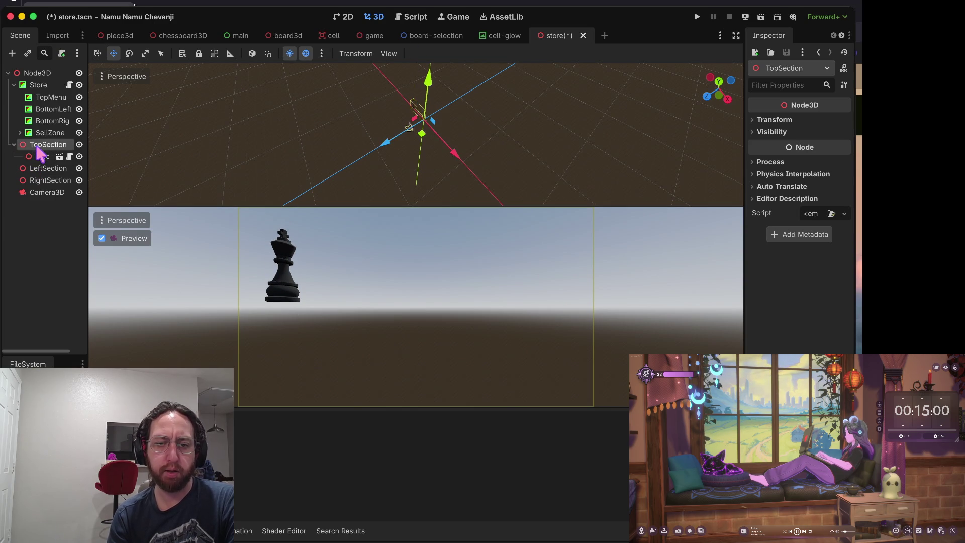
key(ctrl+d)
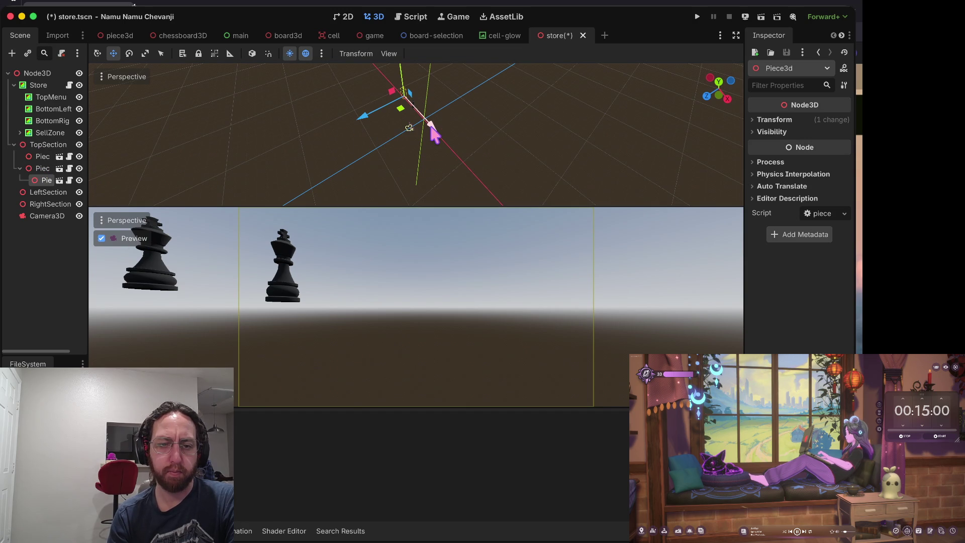
key(ctrl+z)
key(ctrl+z)
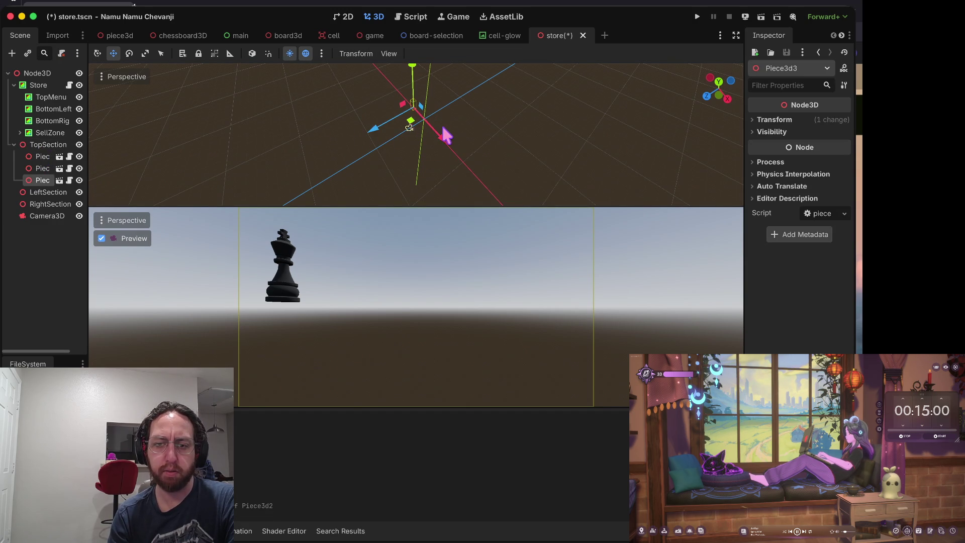
mouse_move(443, 141)
mouse_down()
mouse_move(459, 156)
mouse_move(445, 147)
mouse_move(459, 155)
mouse_move(452, 160)
mouse_up()
Select Piece3d2, save the store scene, and run the game
click(42, 168)
key(ctrl+s)
key(super+b)
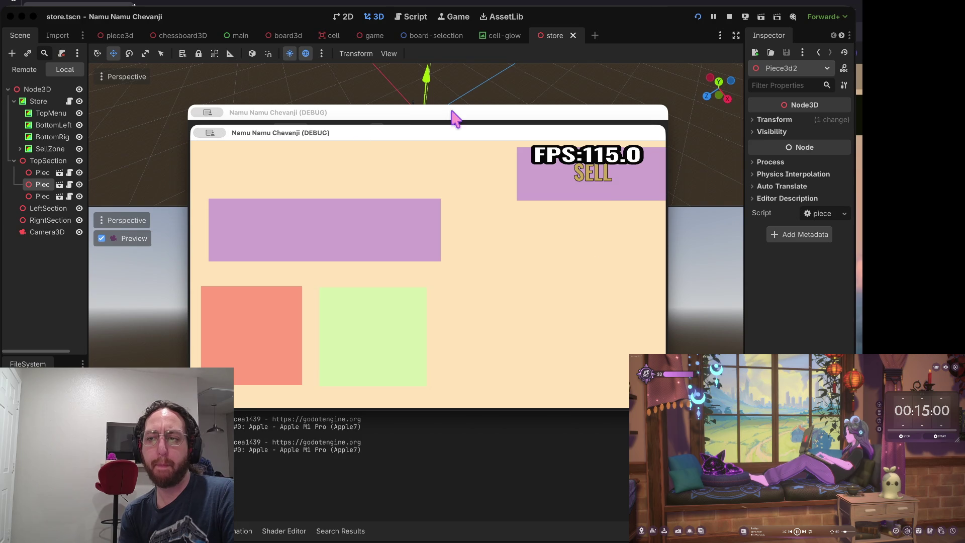
Stop the game, hide the Store UI node, and run the game again
click(730, 20)
click(730, 20)
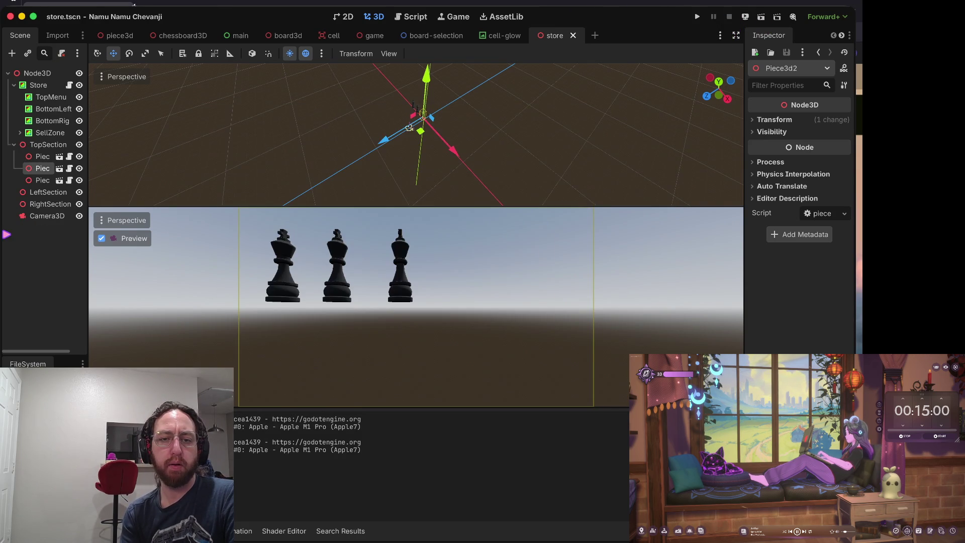
click(38, 86)
click(13, 85)
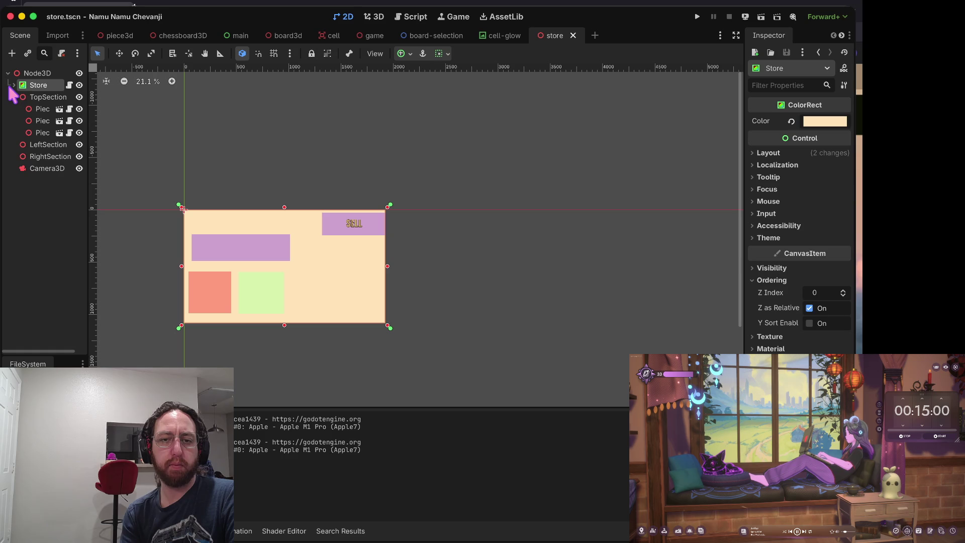
click(79, 85)
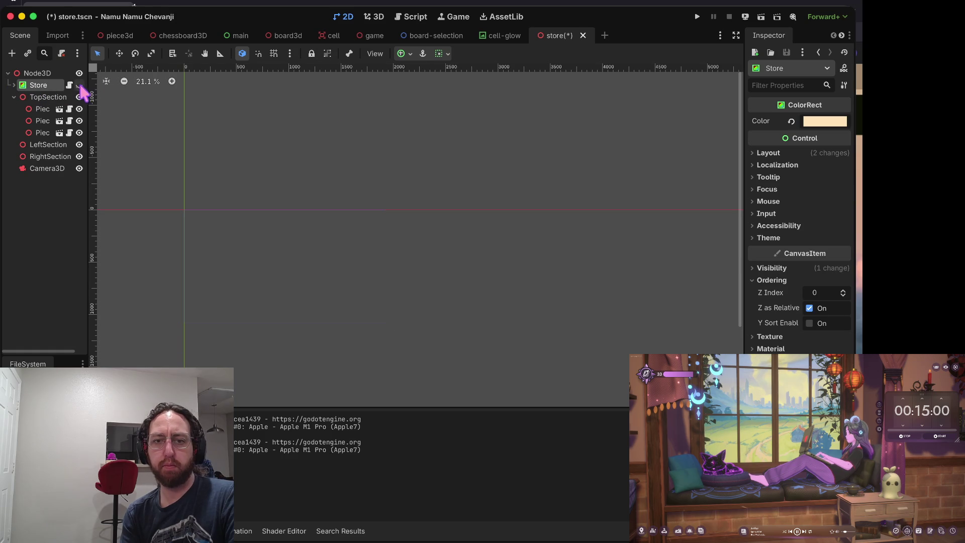
key(super+b)
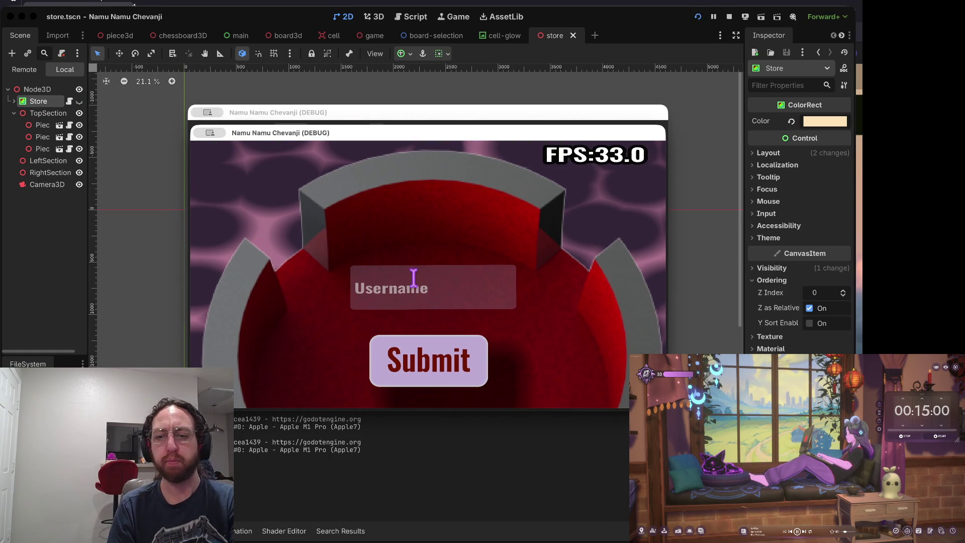
Enter a username on the game's login screen, submit it, then stop the game
click(409, 274)
text(b)
click(418, 366)
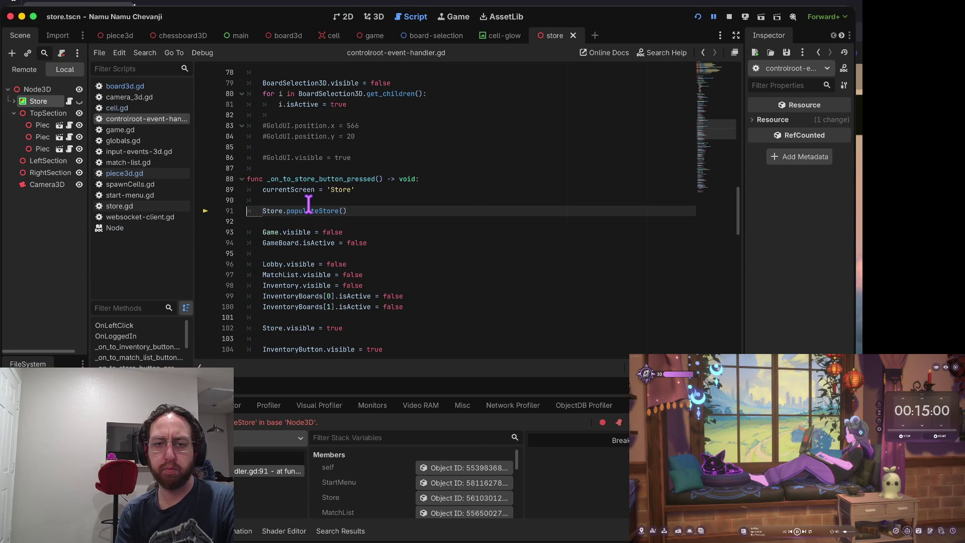
click(729, 17)
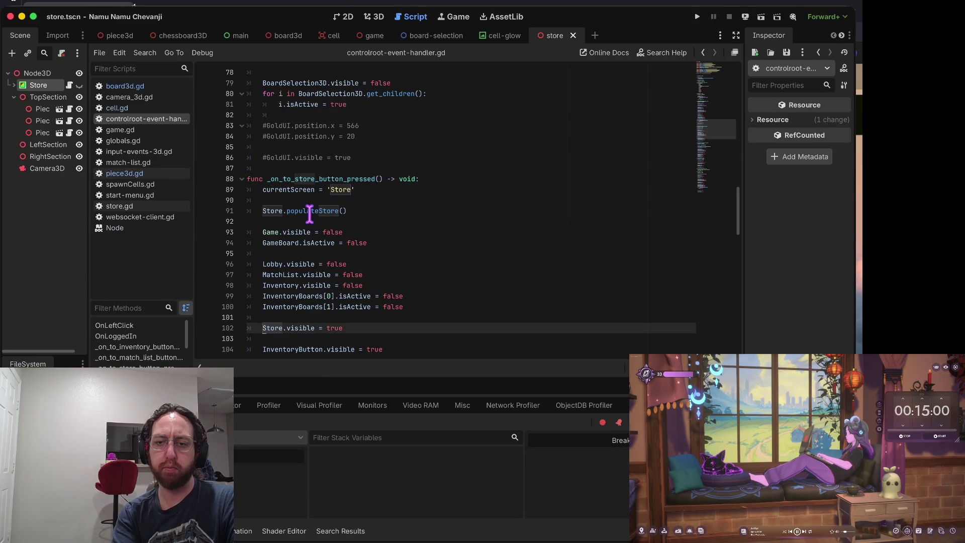
Insert 'Node3D/' into line 4's Store get_node path, save the script, and run the game
ctrl+click(309, 213)
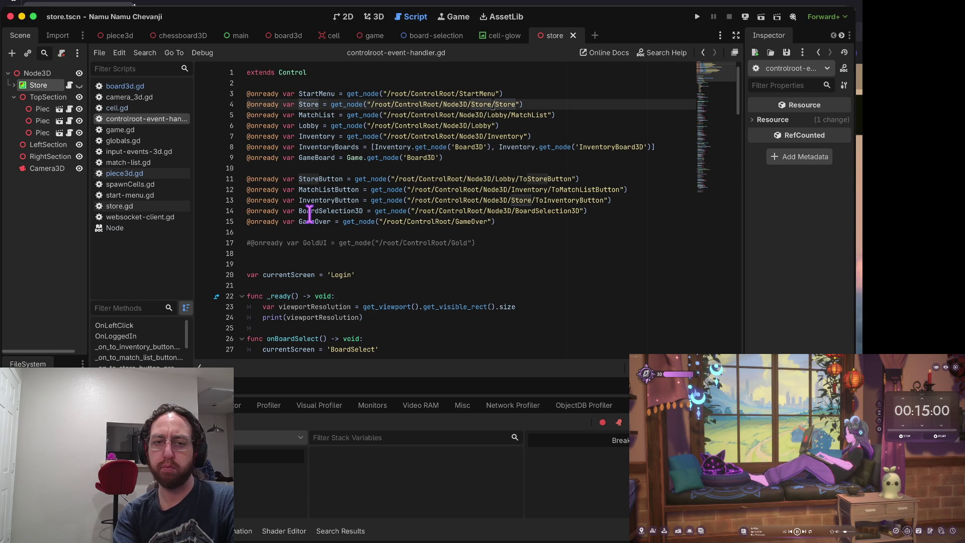
text(Node)
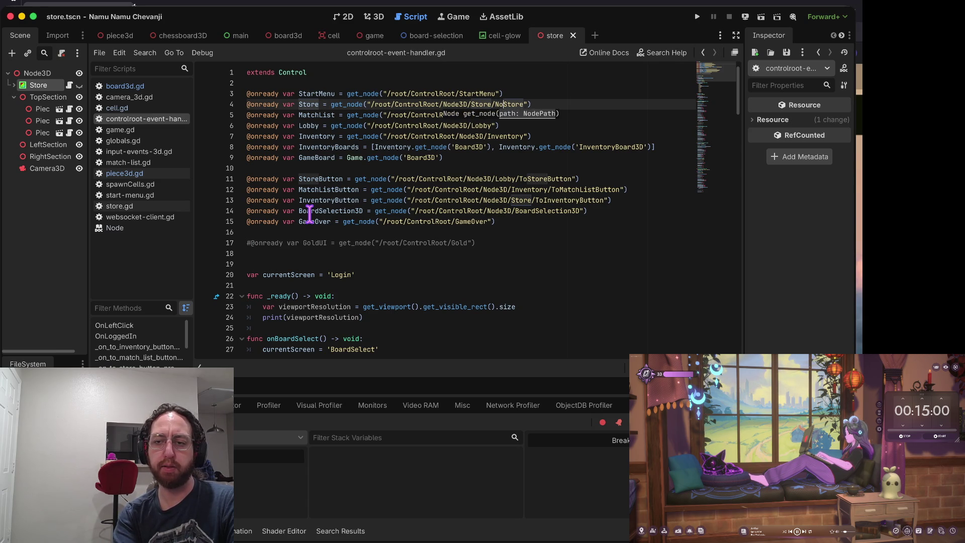
text(3)
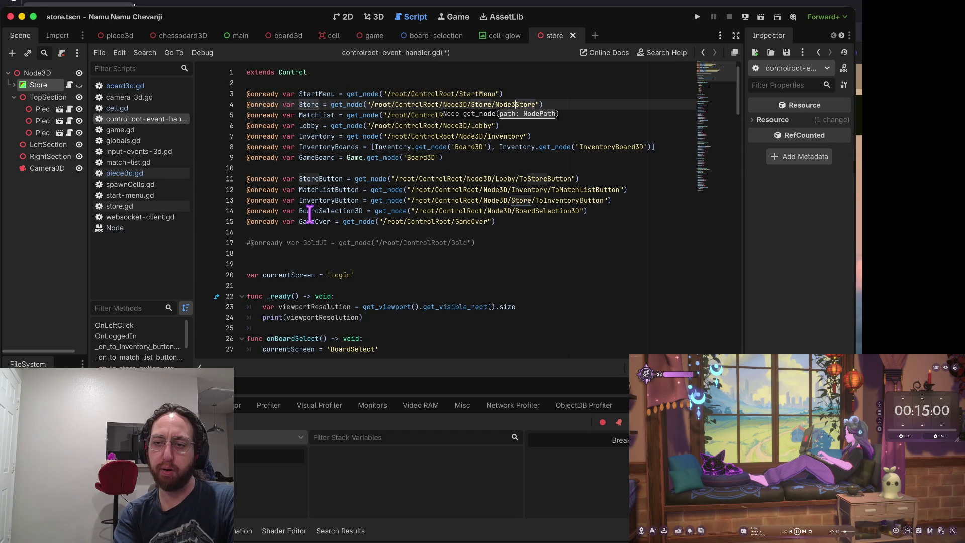
text(D/)
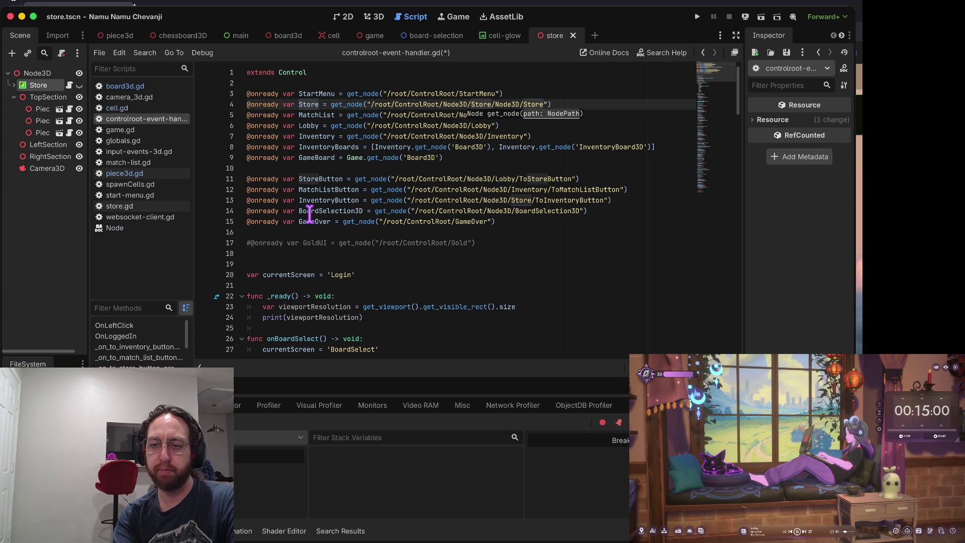
key(ctrl+s)
key(super+b)
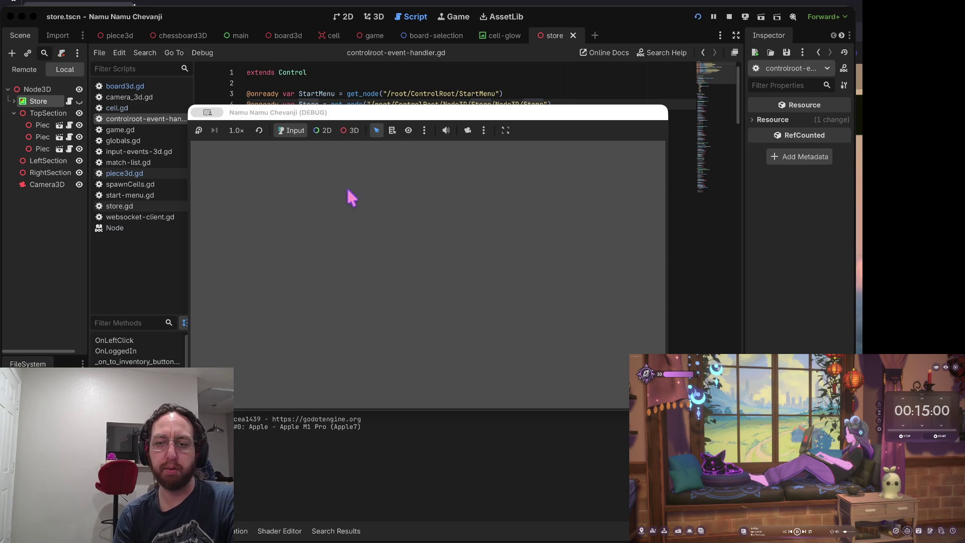
Log in to the running game and try opening the store, hitting the null Store error
click(405, 291)
click(401, 362)
click(384, 274)
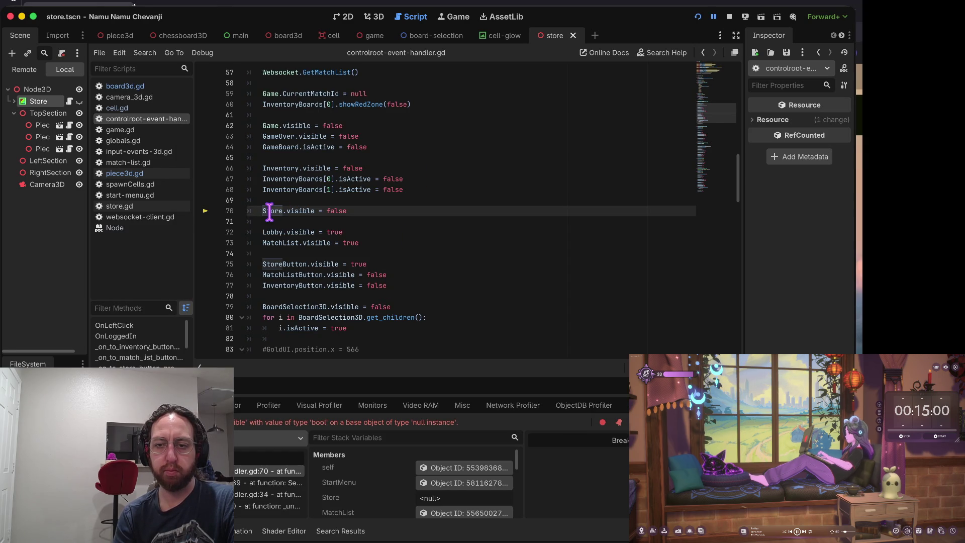
Remove 'Node3D/' from line 4's Store path and open the main scene
ctrl+click(270, 211)
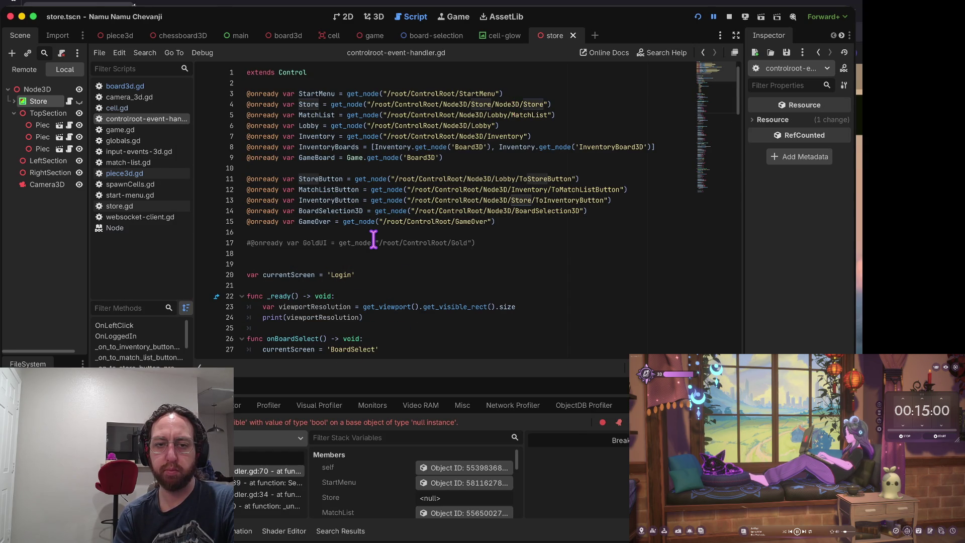
scroll(373, 239, down, 13)
scroll(373, 239, down, 5)
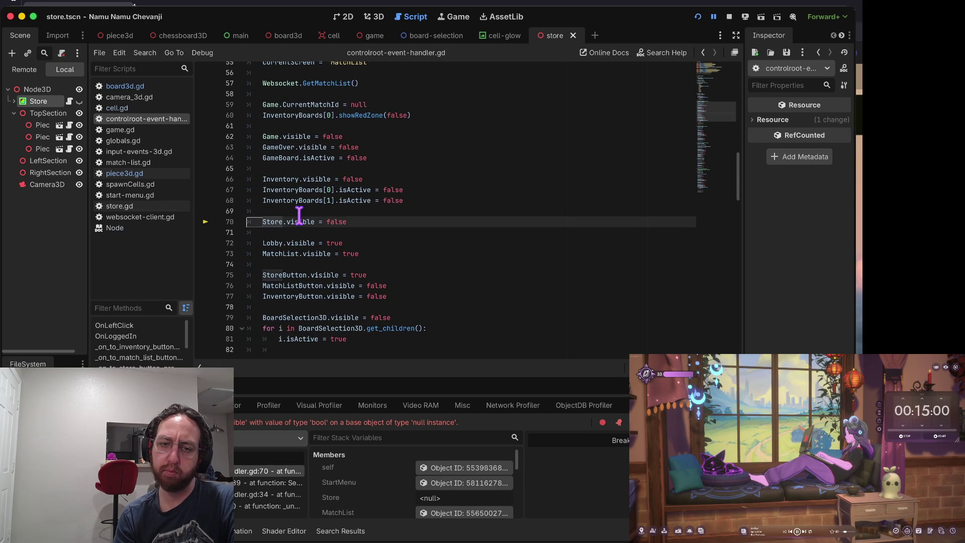
scroll(340, 152, up, 18)
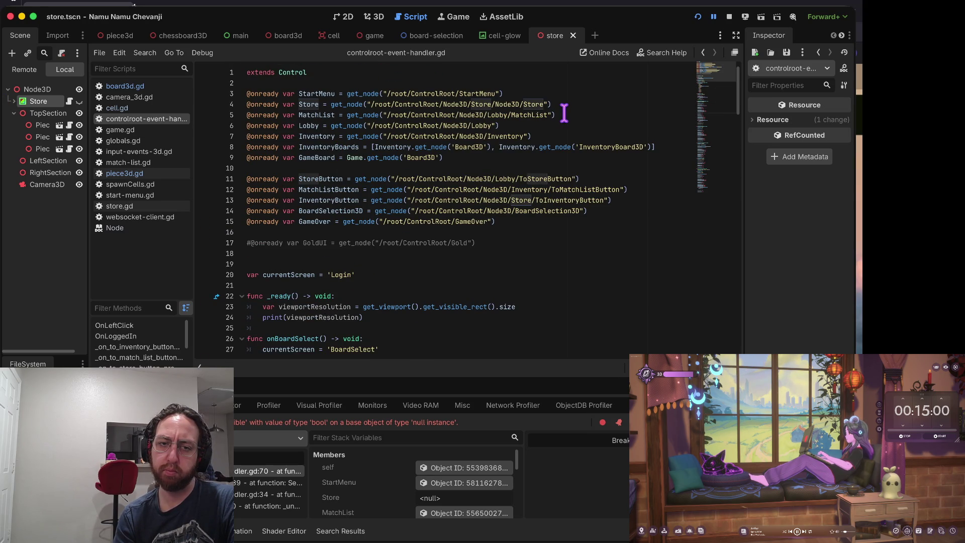
click(500, 104)
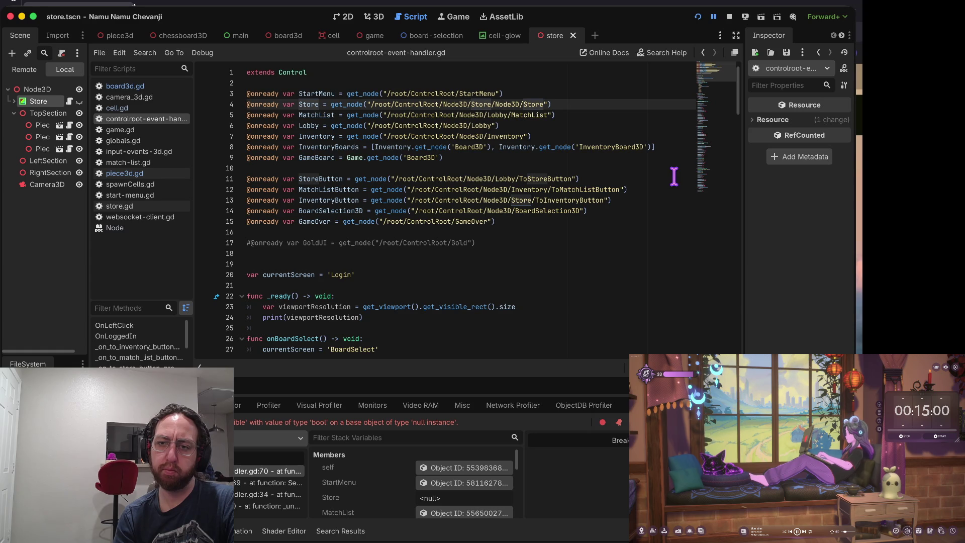
key(BackSpace)
key(BackSpace)
key(BackSpace)
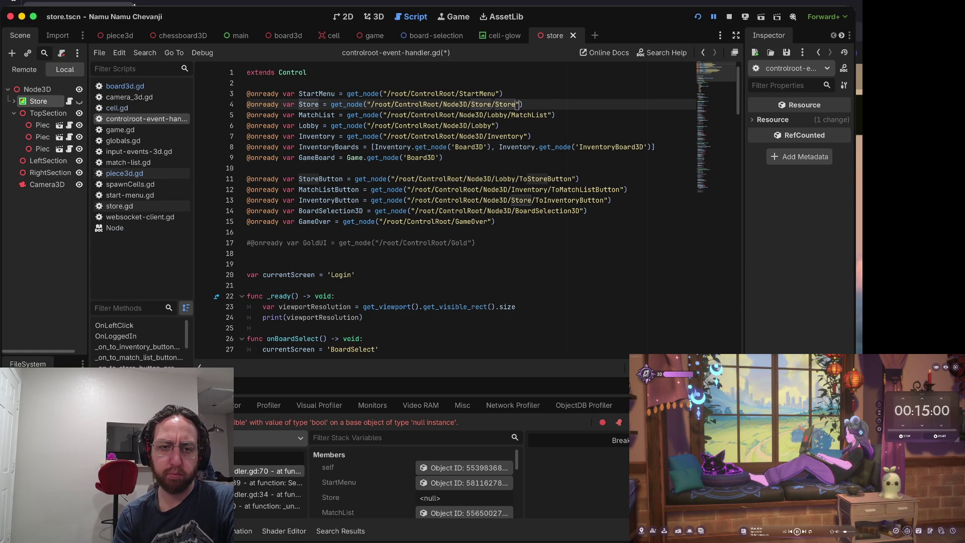
click(236, 35)
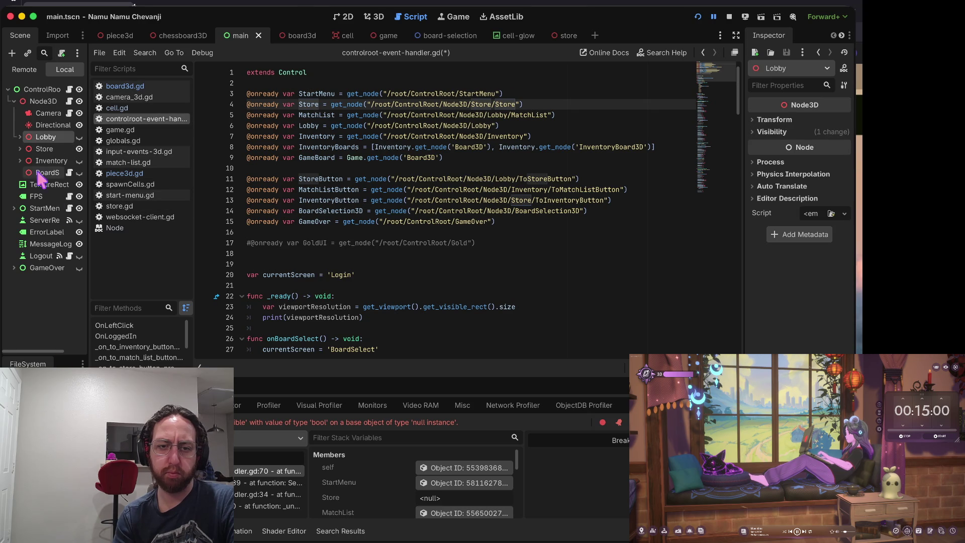
Expand the Store node in the main scene, save the script, and run the game
click(20, 149)
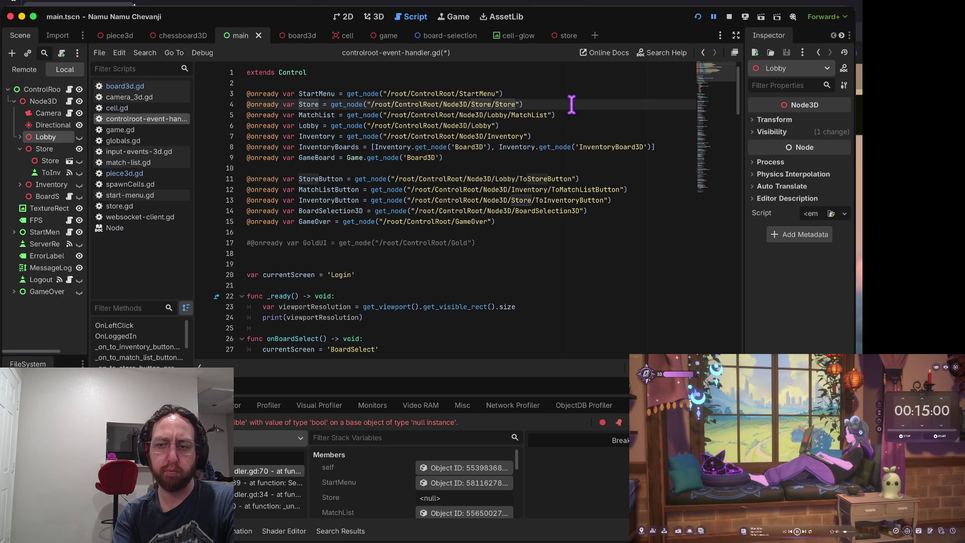
key(super+s)
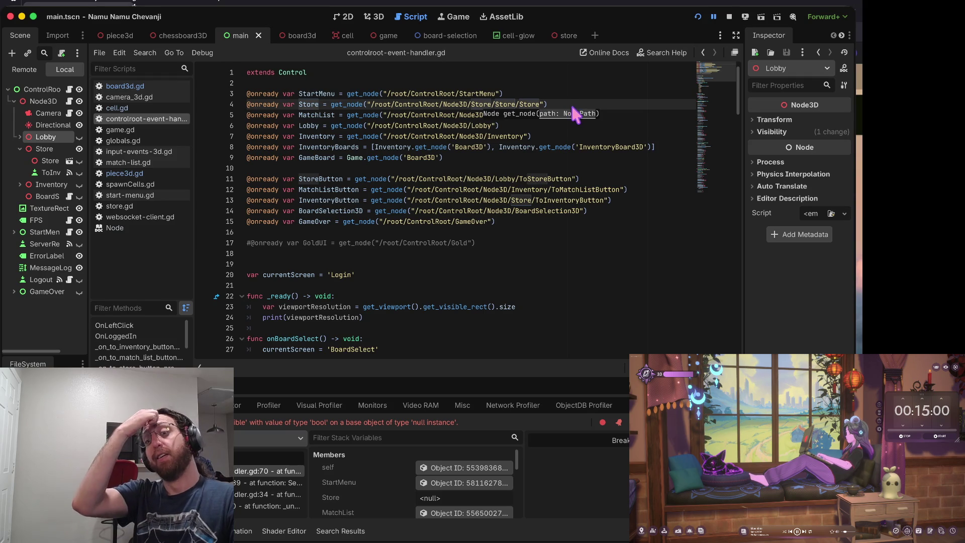
key(super+b)
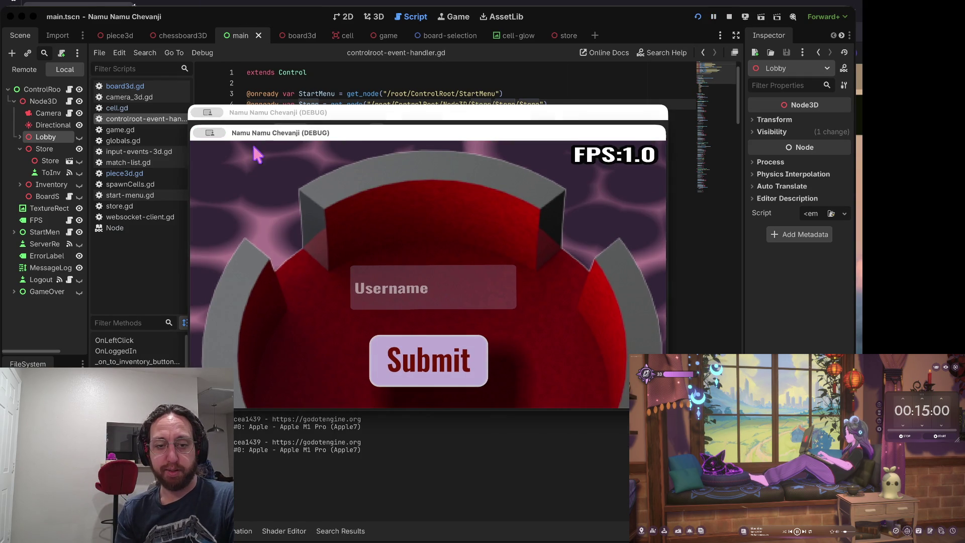
Log in and reach the store screen with SELL, then return to the store scene
click(408, 283)
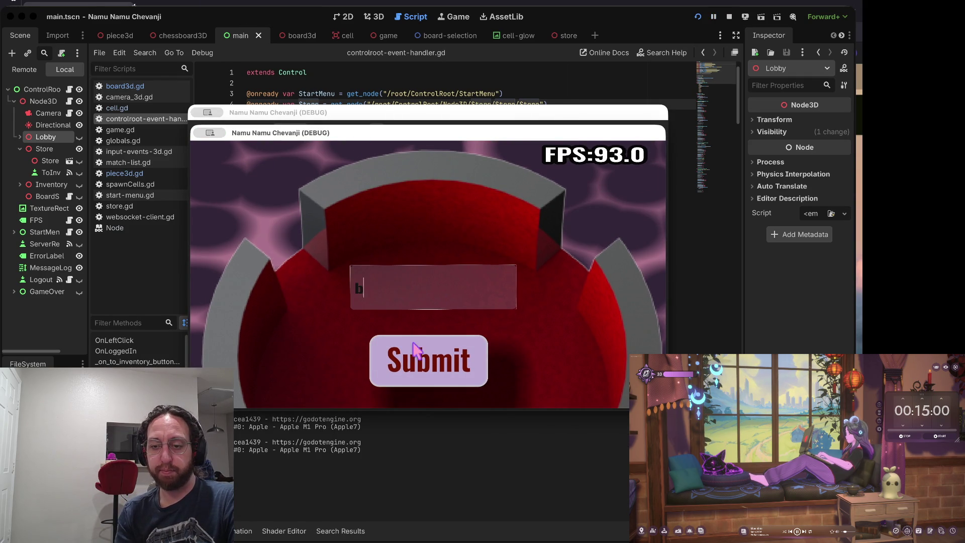
click(418, 358)
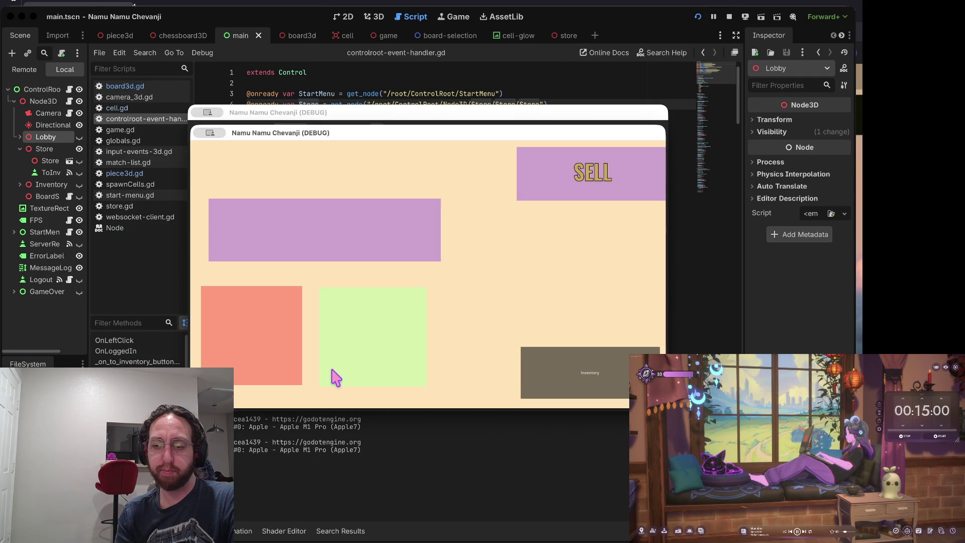
click(638, 23)
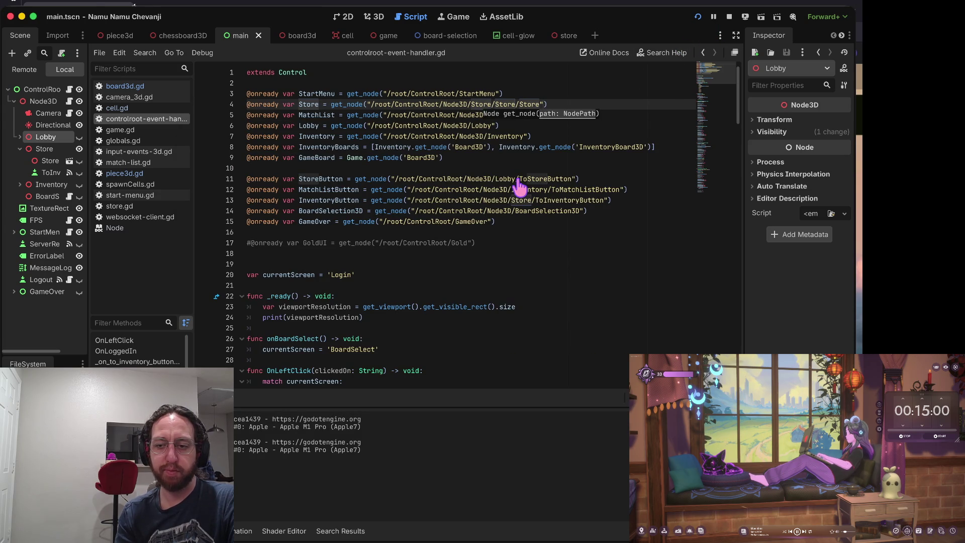
key(super+Tab)
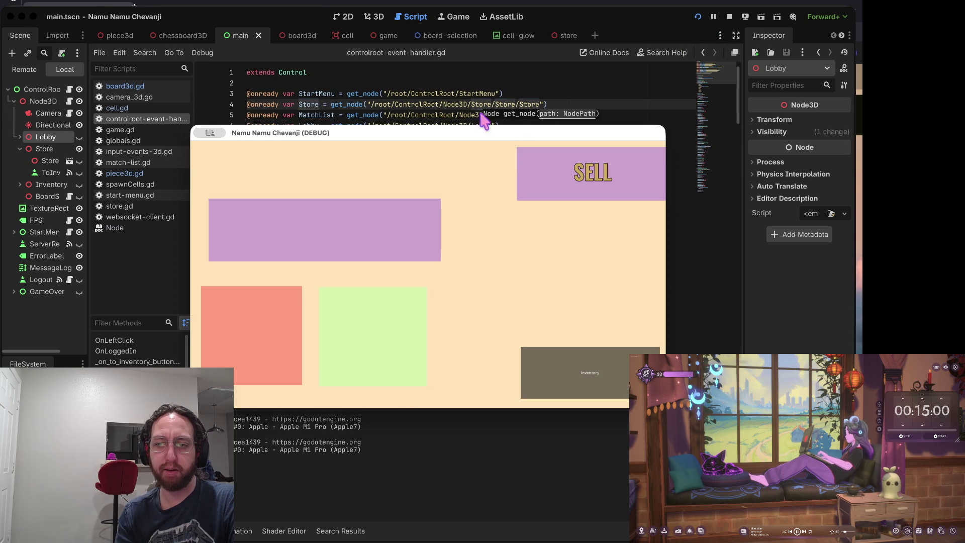
click(484, 101)
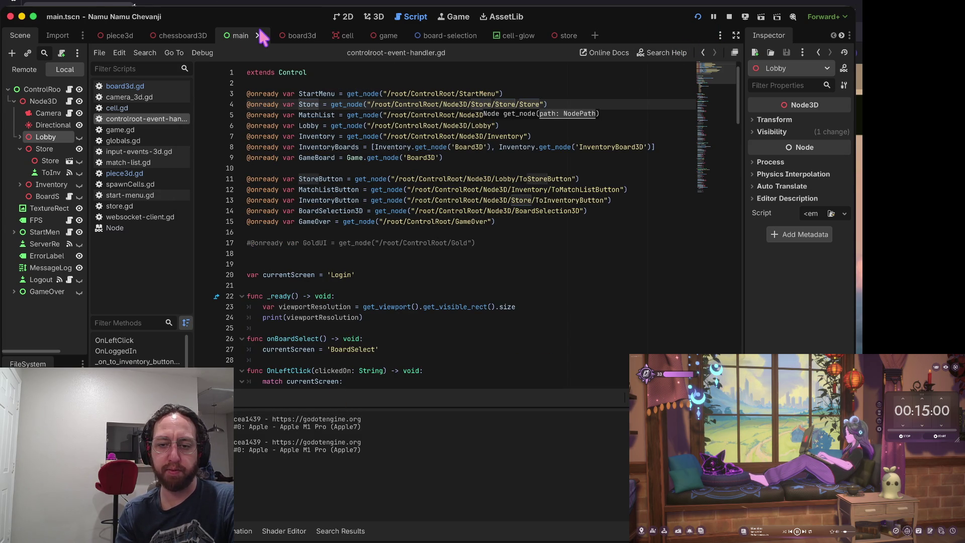
scroll(364, 217, down, 20)
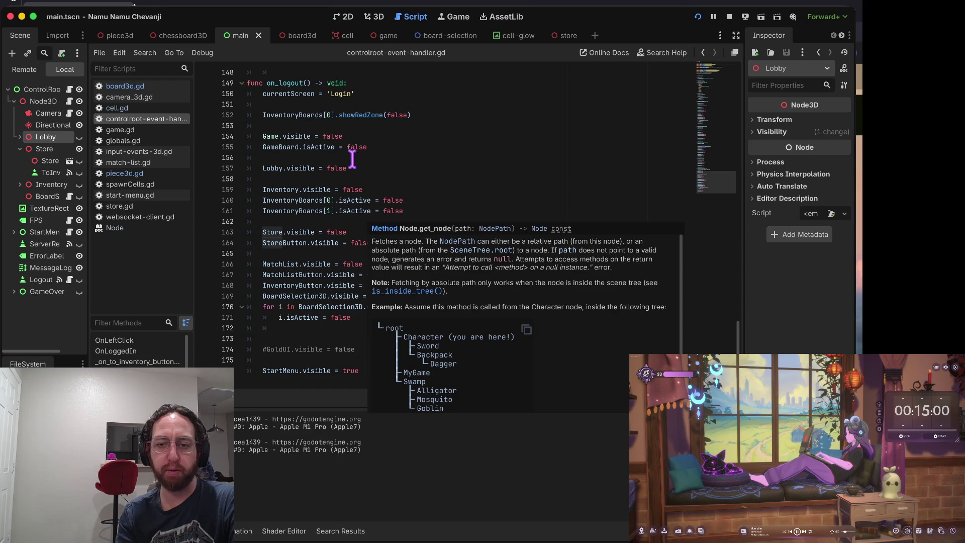
scroll(351, 151, up, 5)
scroll(351, 152, up, 1)
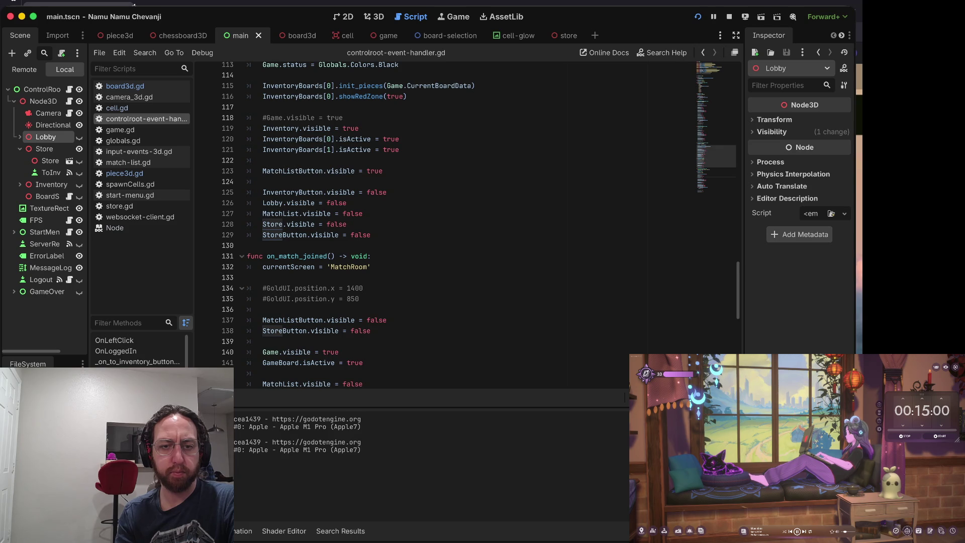
click(69, 160)
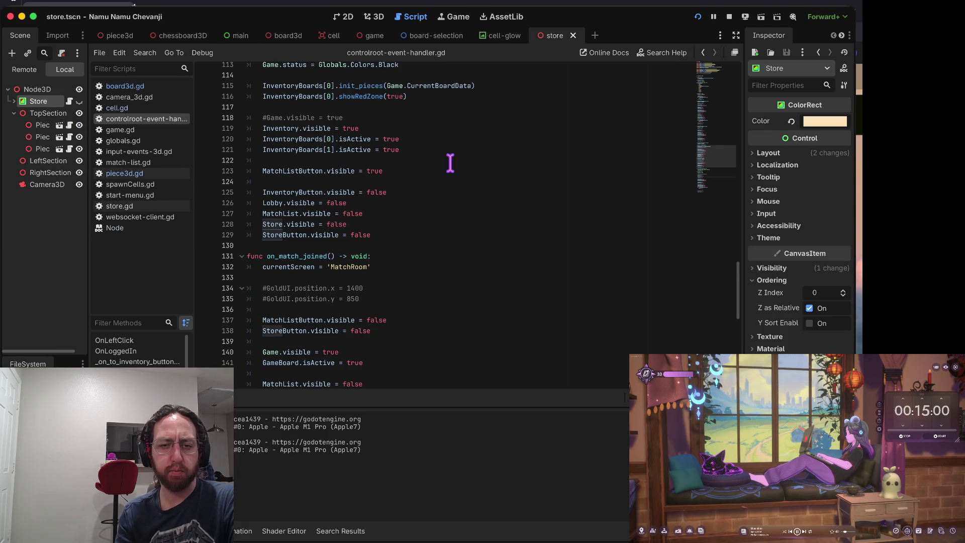
Change line 4's Store path to "/root/ControlRoot/Node3D/Store/Store" and save
scroll(567, 153, up, 20)
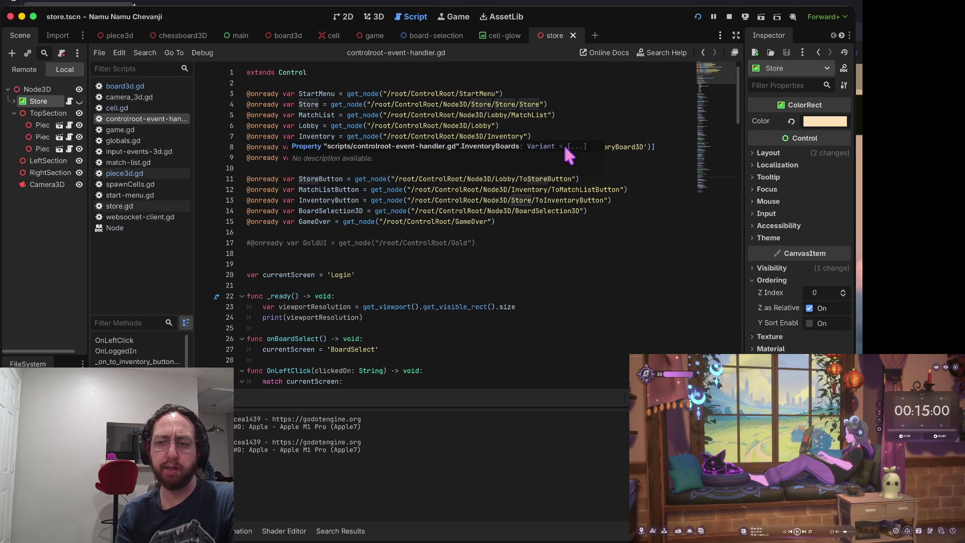
click(525, 104)
key(BackSpace)
key(BackSpace)
key(BackSpace)
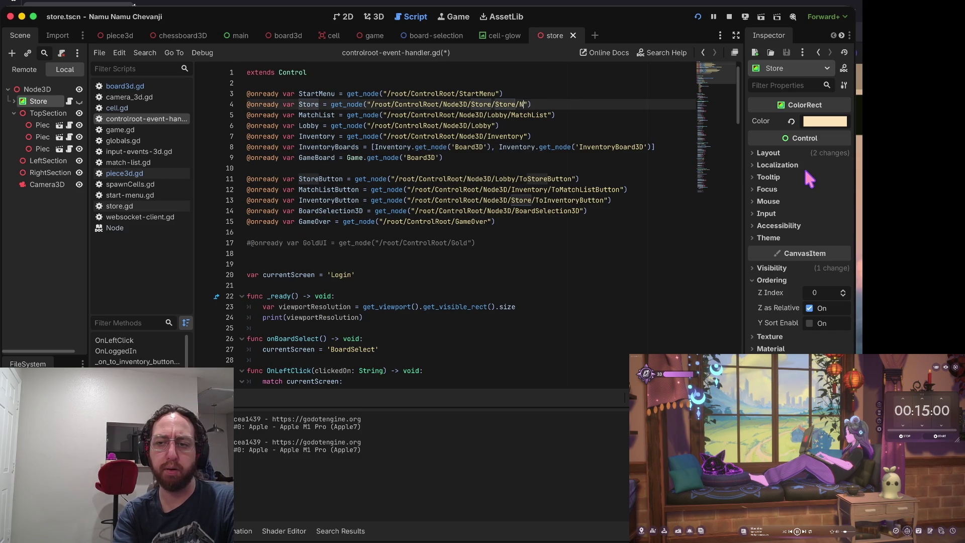
text(D)
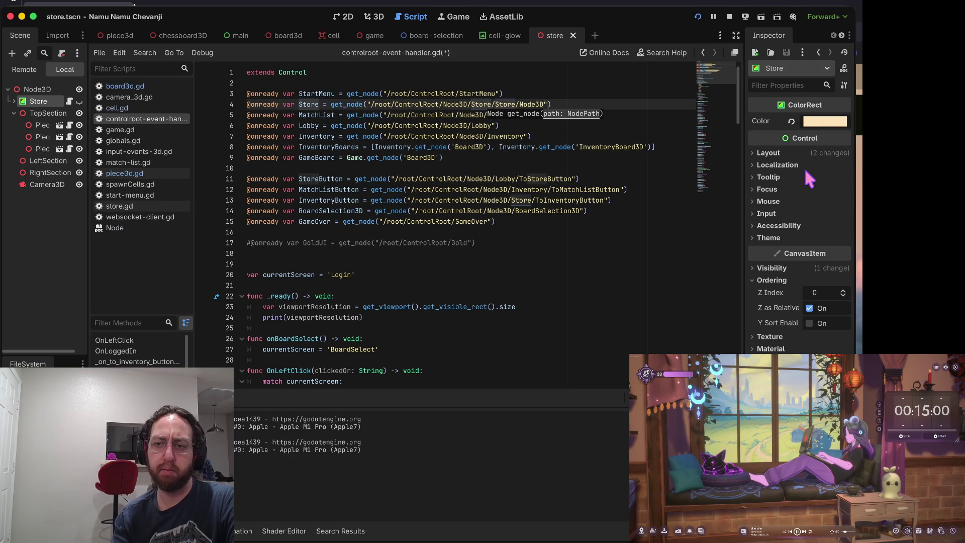
key(BackSpace)
key(BackSpace)
key(BackSpace)
key(super+s)
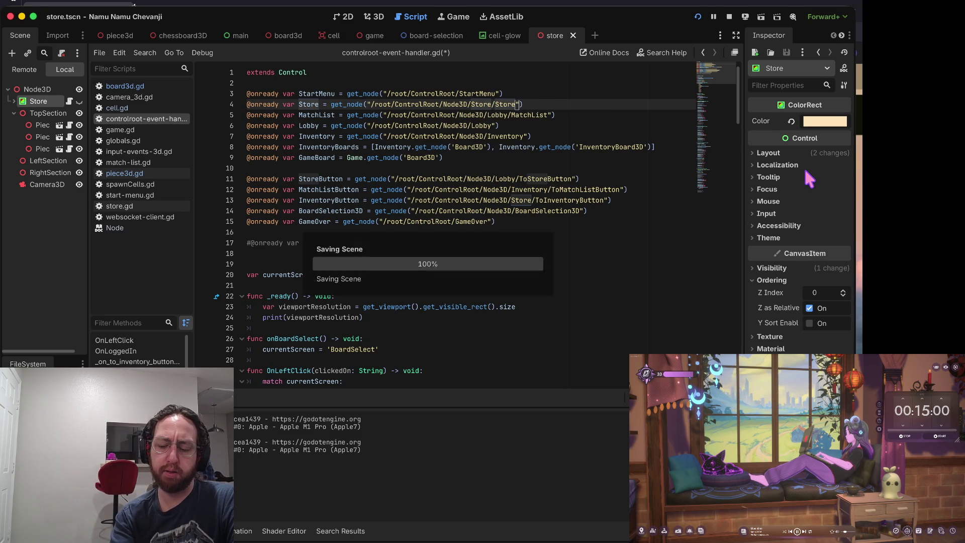
Relaunch the game, log in and open a checkers board
key(super+b)
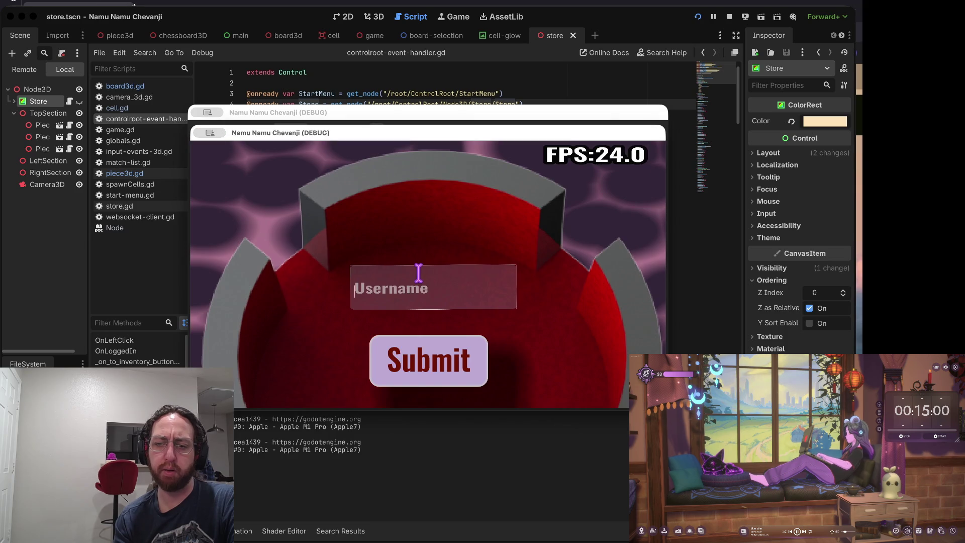
click(417, 376)
click(393, 322)
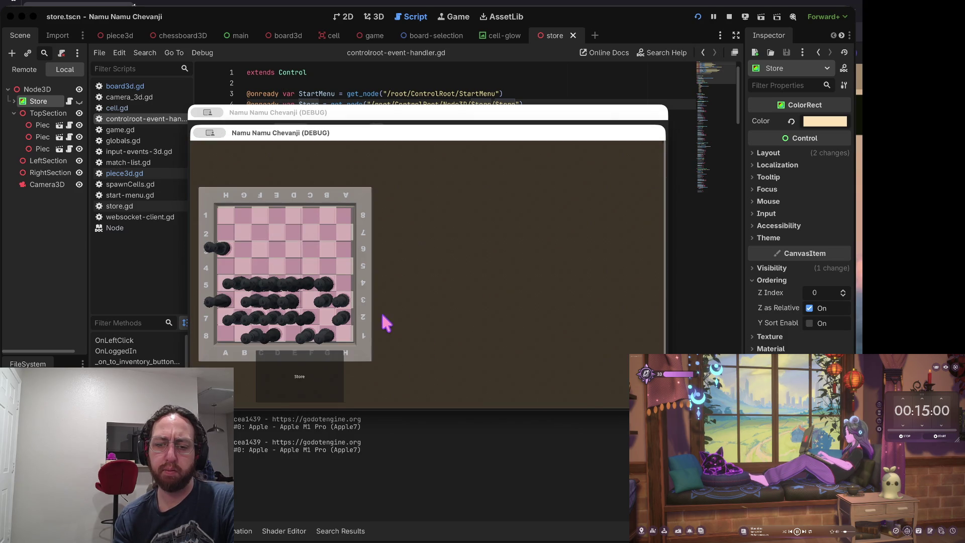
After the store fails to open in-game, attach the existing res://scripts/store.gd to the Node3D root
click(329, 371)
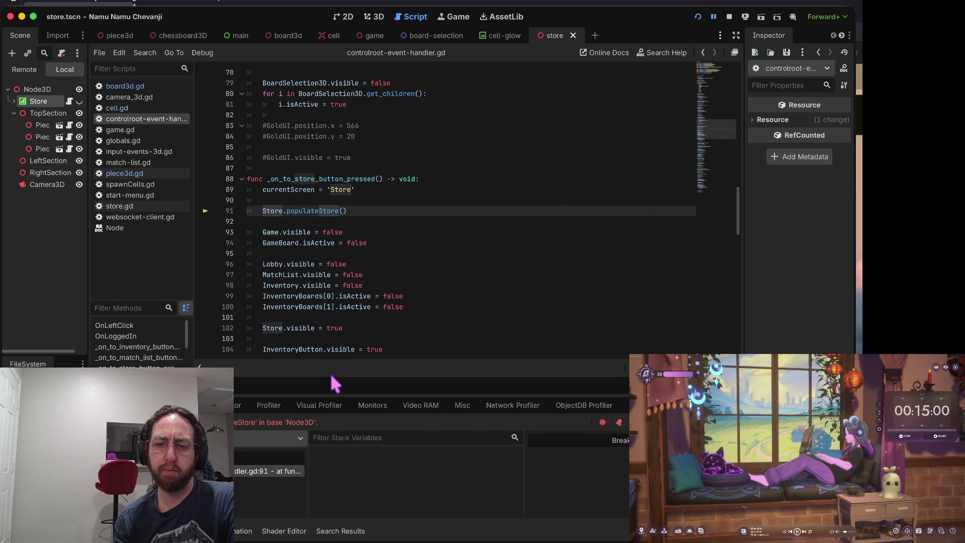
click(61, 90)
right_click(63, 92)
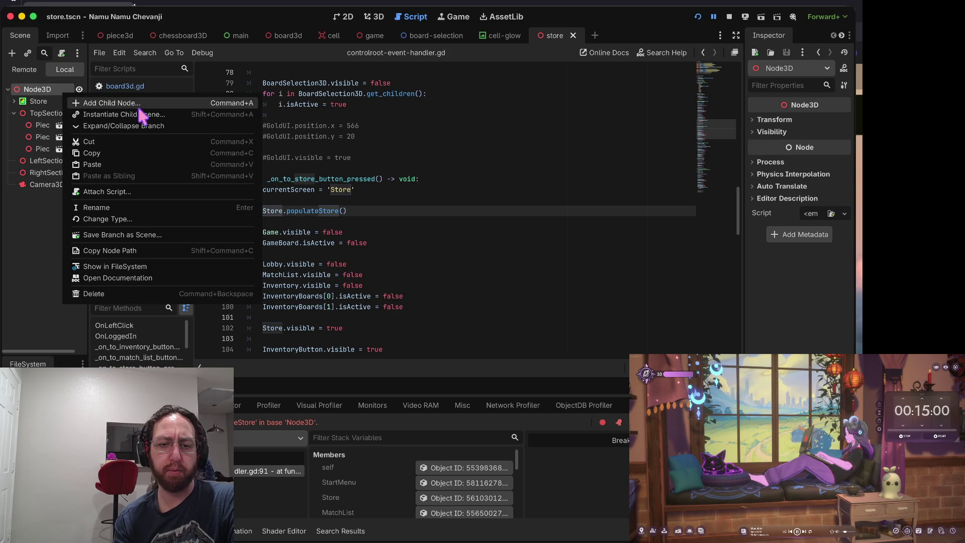
click(116, 192)
text(store)
text(scripts/)
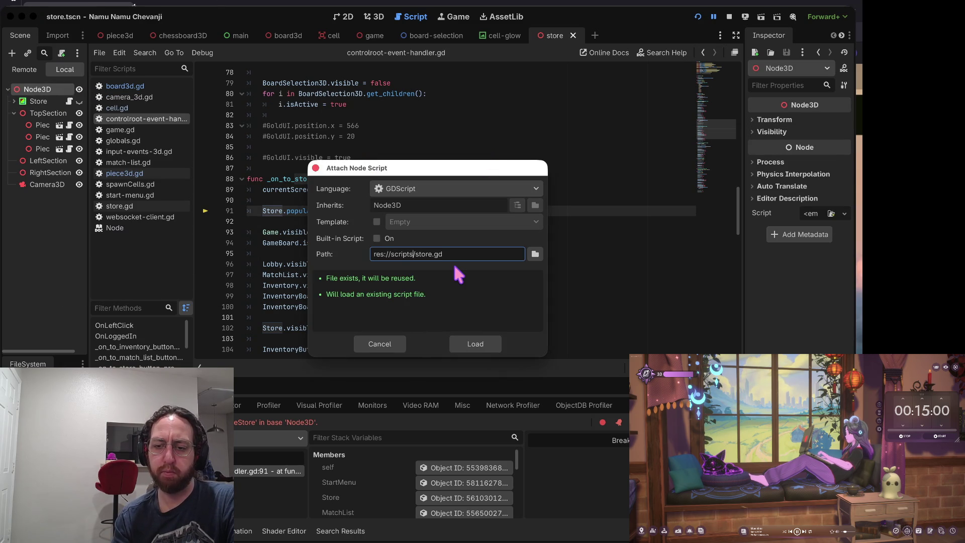
click(476, 343)
click(39, 100)
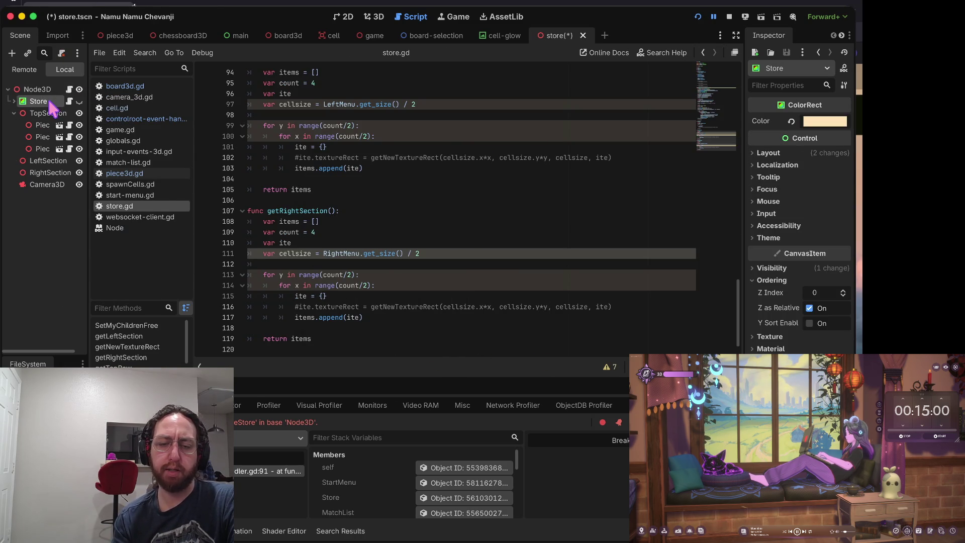
Inspect the Store node's attached script and its actions menu, then save the store scene
right_click(49, 102)
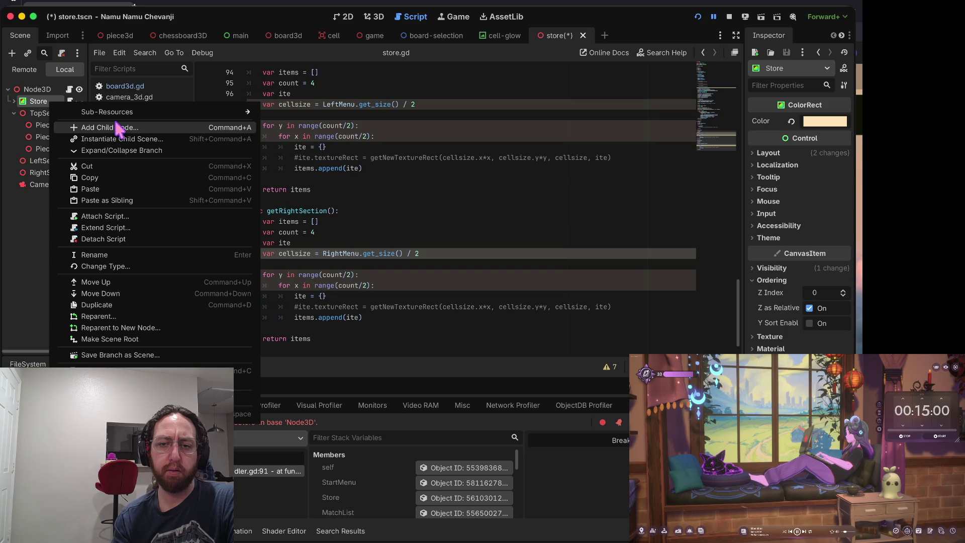
click(397, 104)
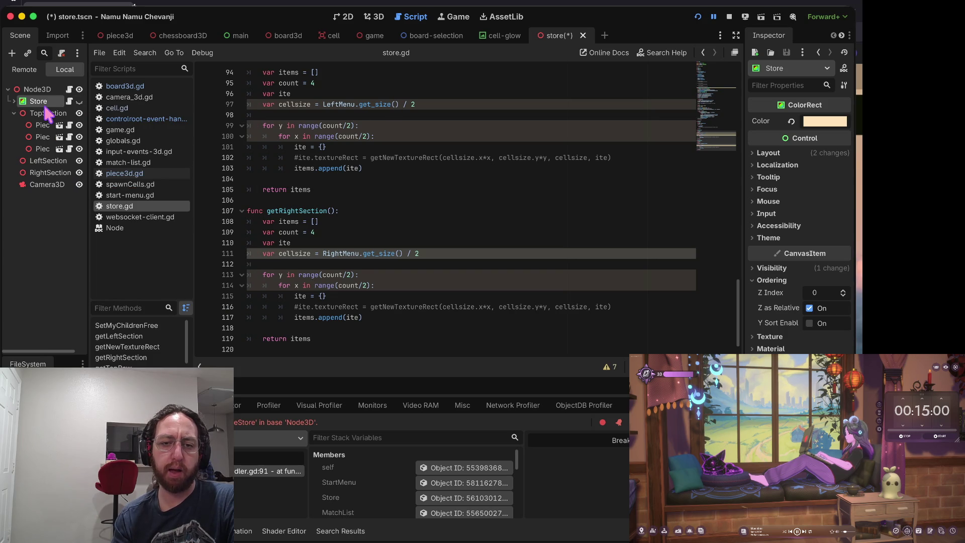
click(70, 101)
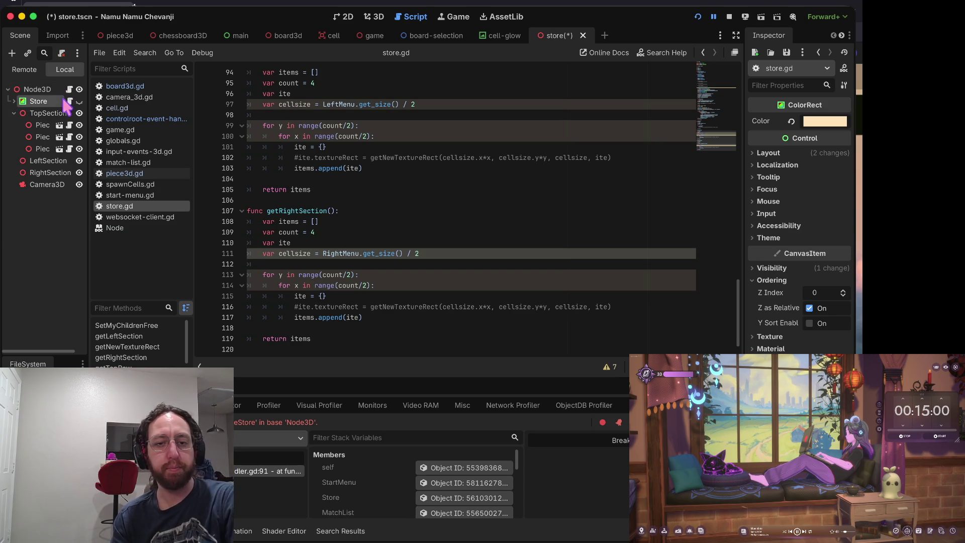
right_click(56, 103)
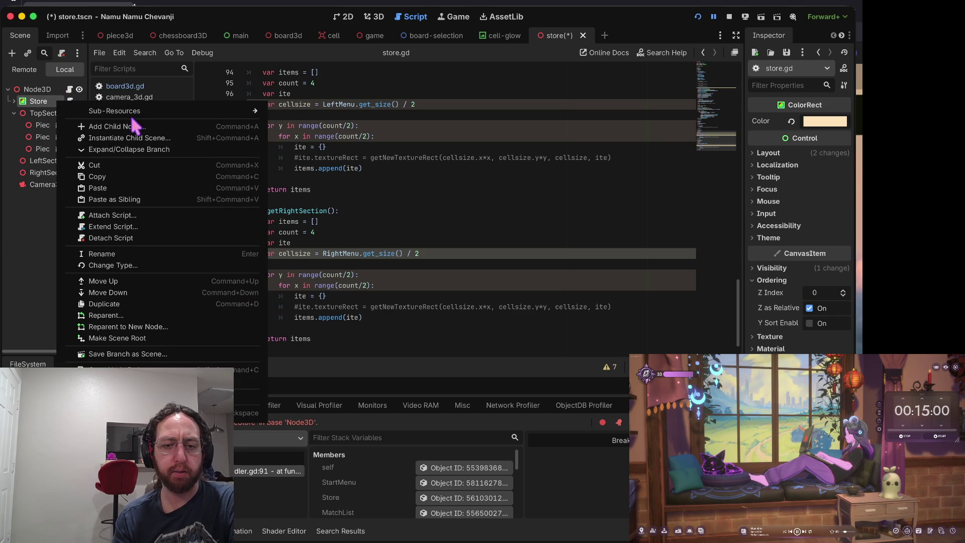
click(112, 238)
key(super+s)
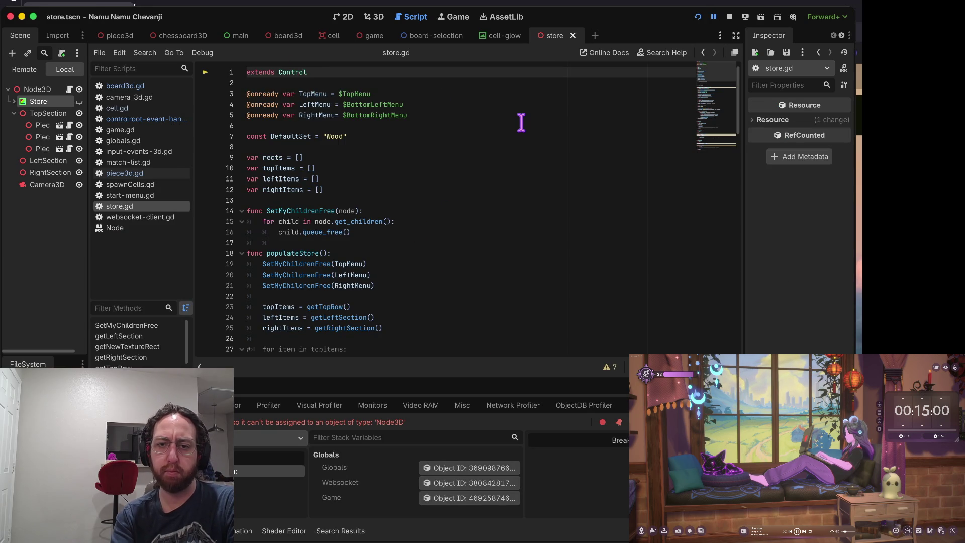
Run the game, log in, pick the middle chessboard and open the store
key(Escape)
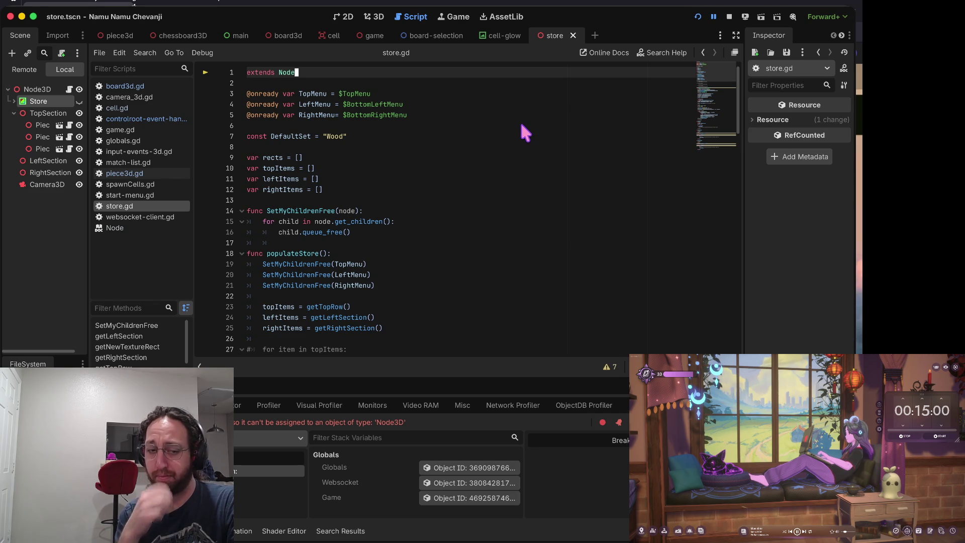
key(super+b)
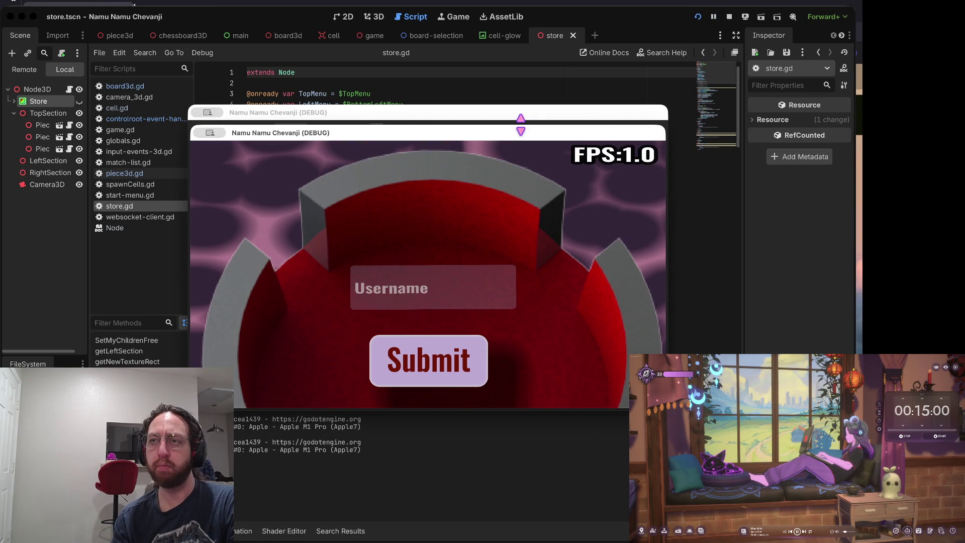
click(422, 287)
text(h)
click(407, 382)
click(389, 319)
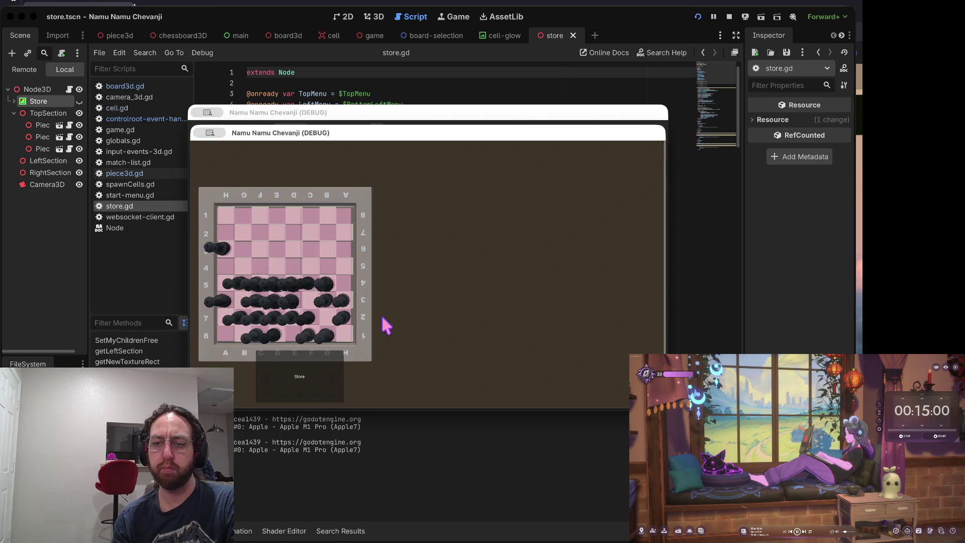
click(323, 377)
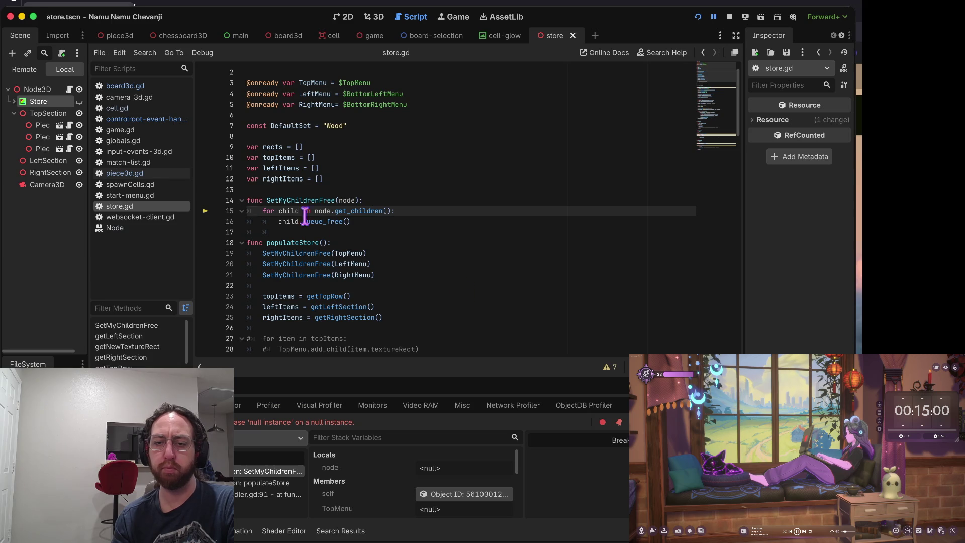
Inspect the failing line 15 of store.gd where TopMenu is null
drag(254, 211, 431, 211)
click(430, 211)
scroll(324, 281, down, 3)
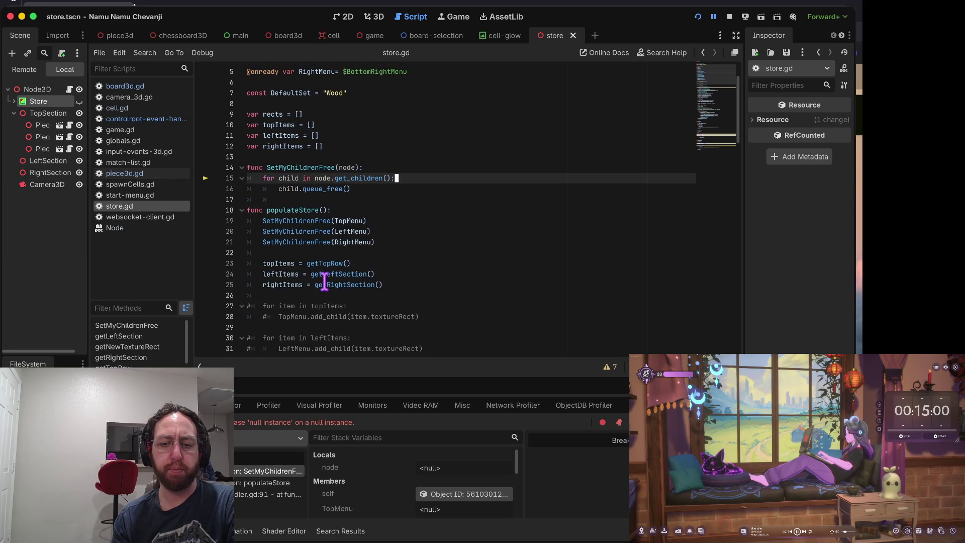
Stop the game, return to the store script and locate the SetMyChildrenFree uses
click(728, 16)
click(502, 35)
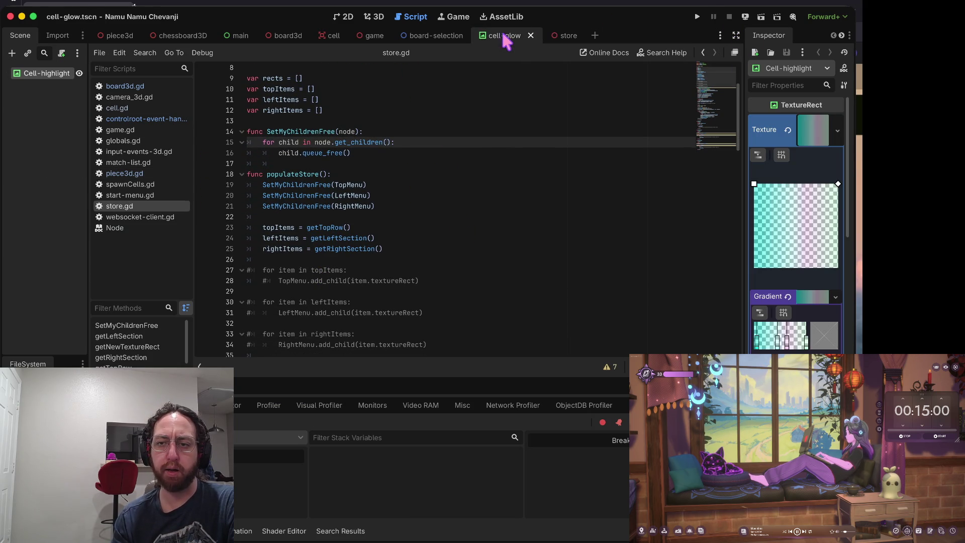
click(557, 35)
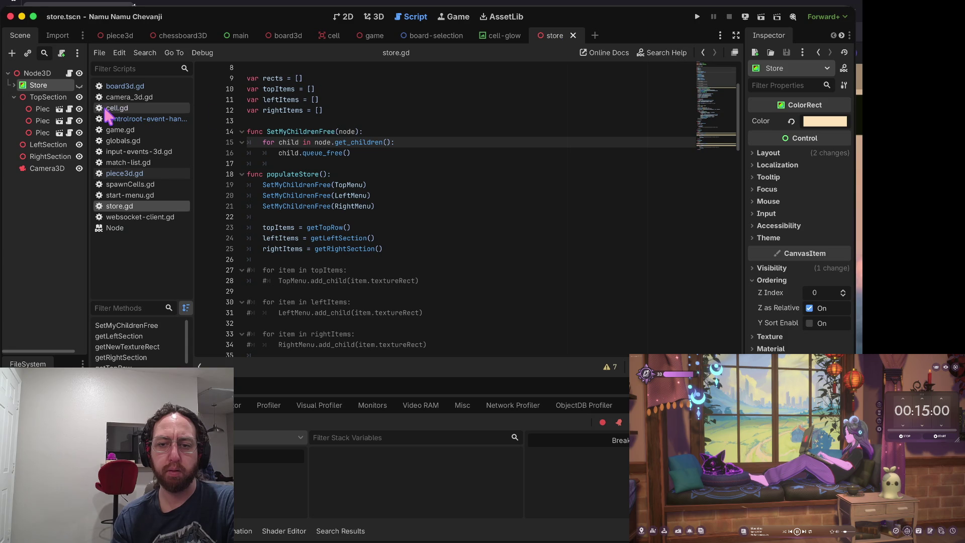
double_click(282, 132)
key(ctrl+d)
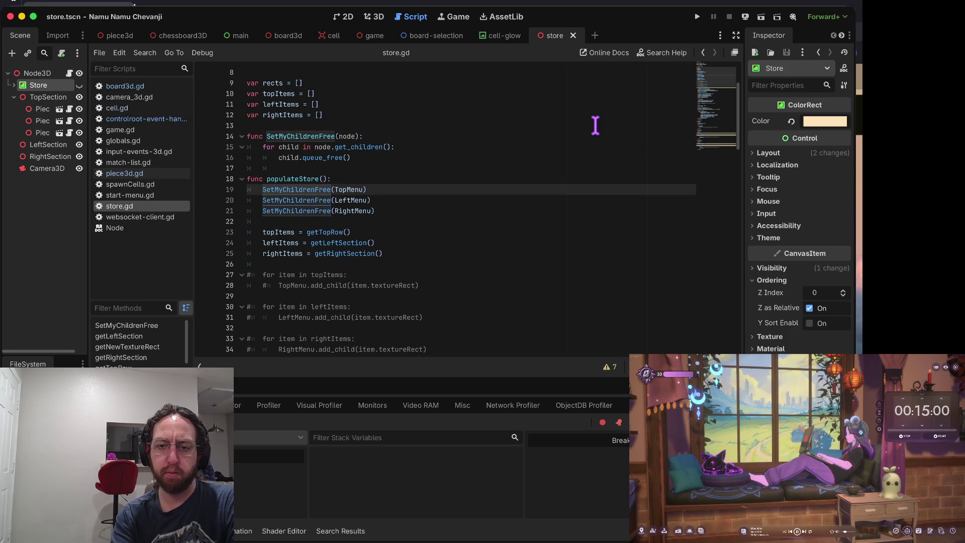
Comment out the three SetMyChildrenFree calls on lines 19–21
key(ctrl+k)
key(Down)
key(ctrl+k)
key(Down)
key(ctrl+k)
Comment out the SetMyChildrenFree definition, its for loop and queue_free line, and save store.gd
key(Up)
key(Up)
key(Up)
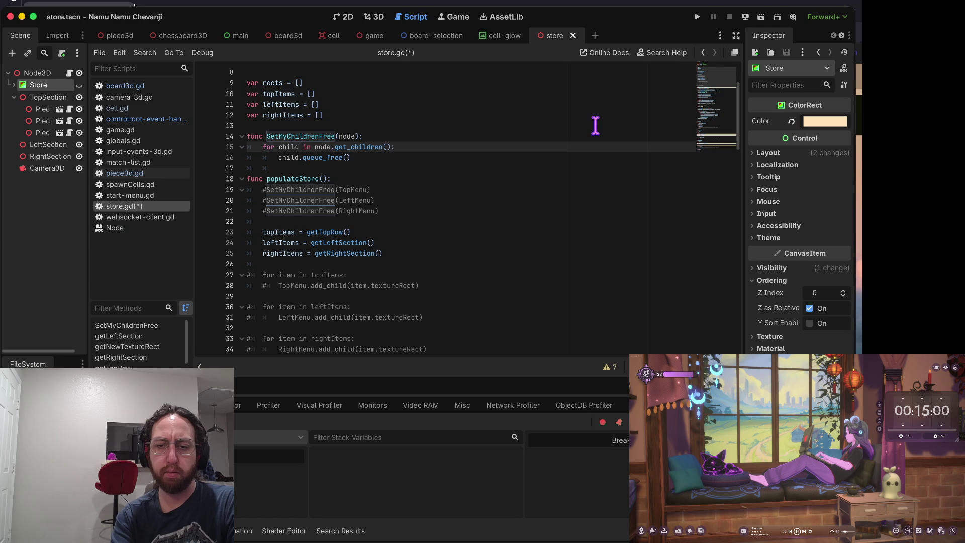
key(Up)
key(ctrl+k)
key(Down)
key(ctrl+k)
key(Down)
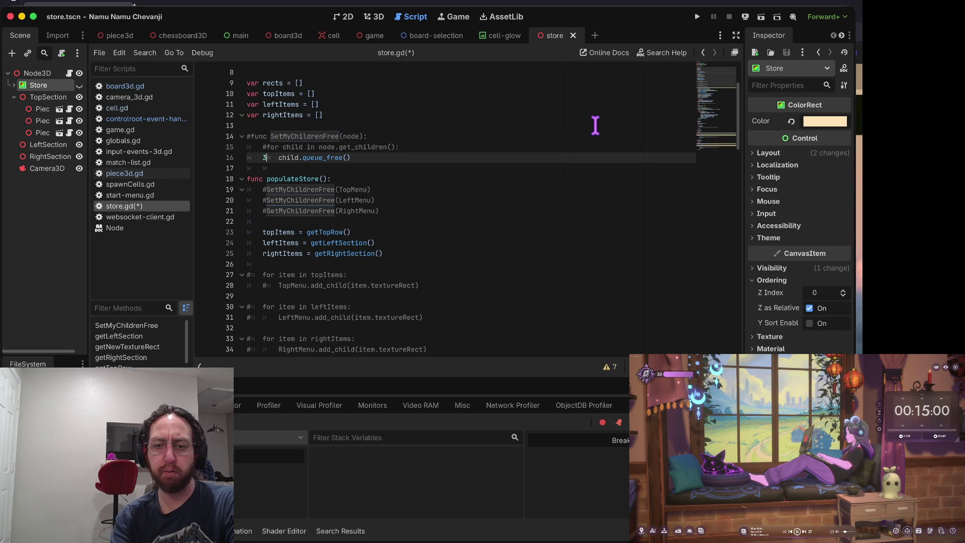
key(ctrl+k)
key(ctrl+s)
Review the getTopRow call and commented item loops in populateStore
key(Down)
key(Down)
key(Down)
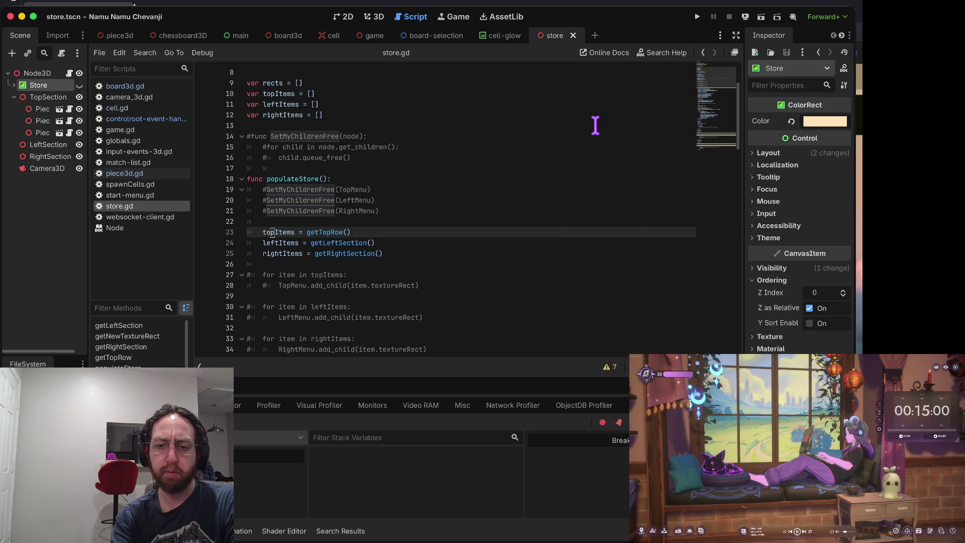
key(Down)
key(Down)
key(Down)
key(Up)
key(Up)
key(Up)
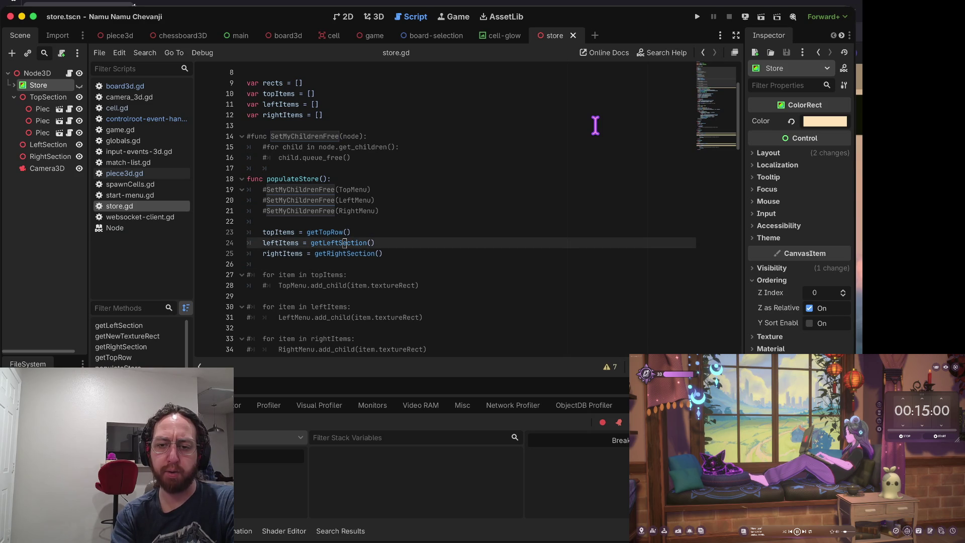
key(Down)
key(Down)
key(Down)
key(Up)
key(Up)
key(Up)
key(Up)
key(Up)
key(Up)
key(Down)
key(Down)
key(Down)
key(Down)
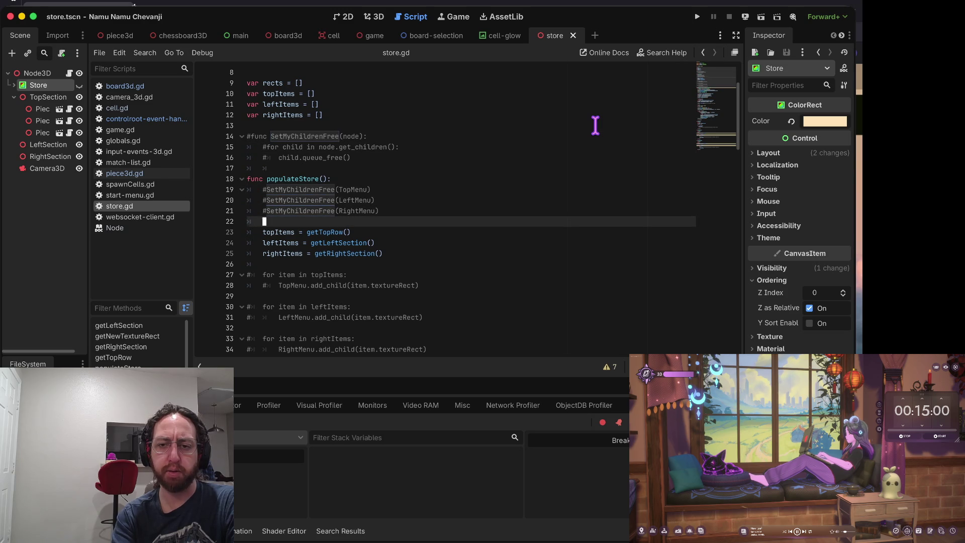
Review getNewTextureRect through the end of store.gd, then run the game again
key(Down)
key(Down)
key(Down)
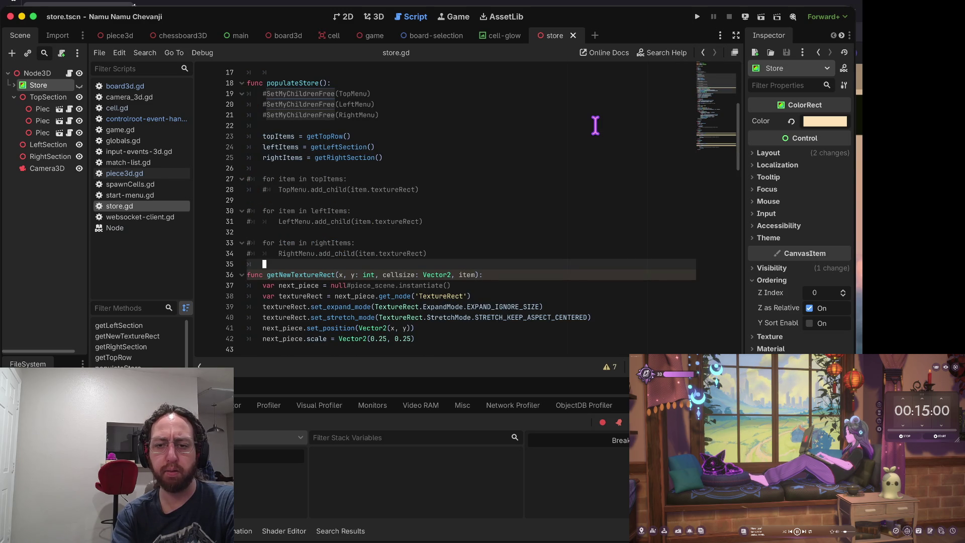
key(Up)
key(Up)
key(Up)
key(Down)
key(Down)
key(Down)
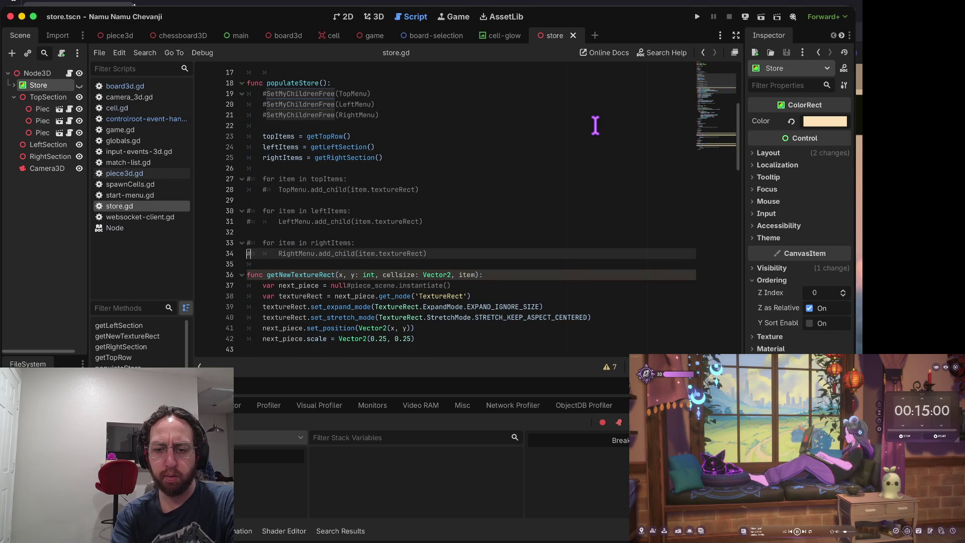
key(Down)
key(Down)
key(Up)
key(Up)
key(super+shift+Down)
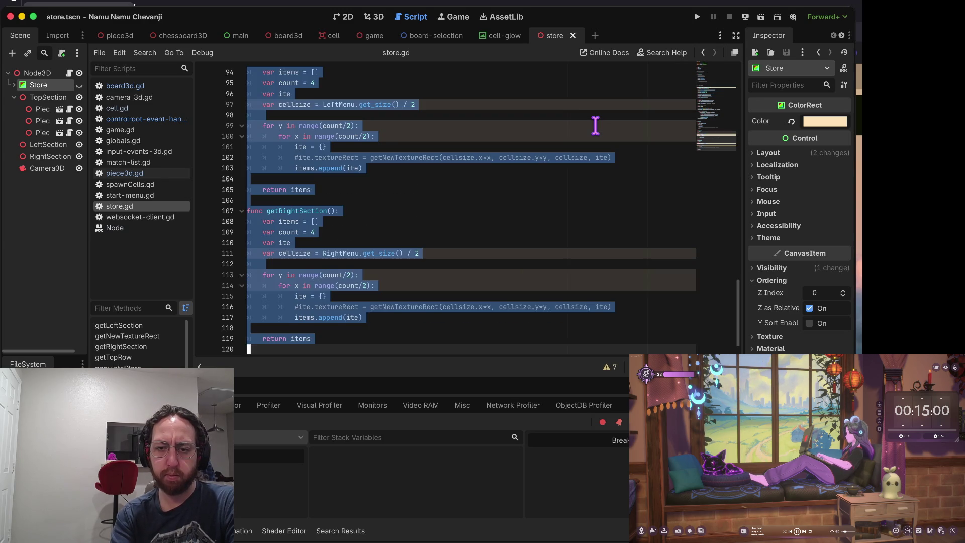
key(Up)
key(Up)
key(Up)
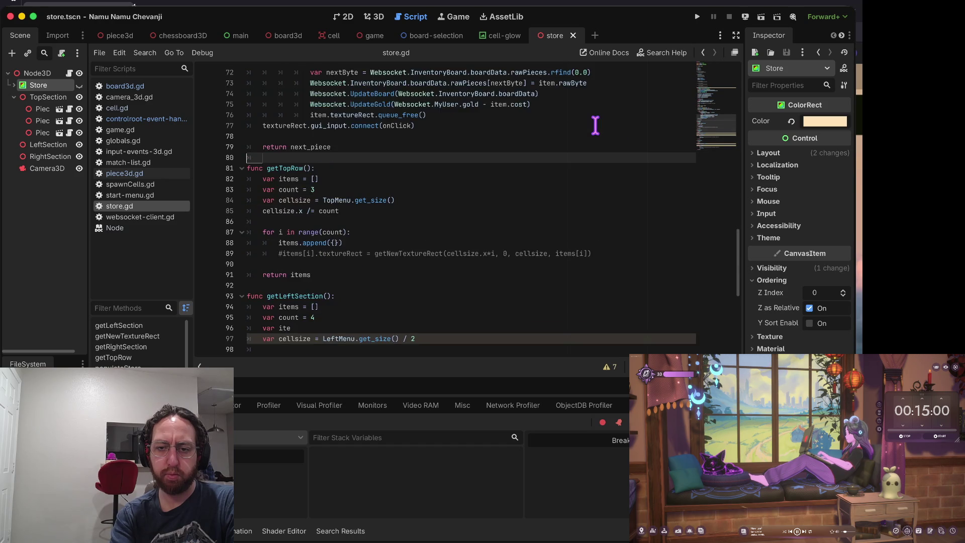
key(Up)
key(Up)
key(Up)
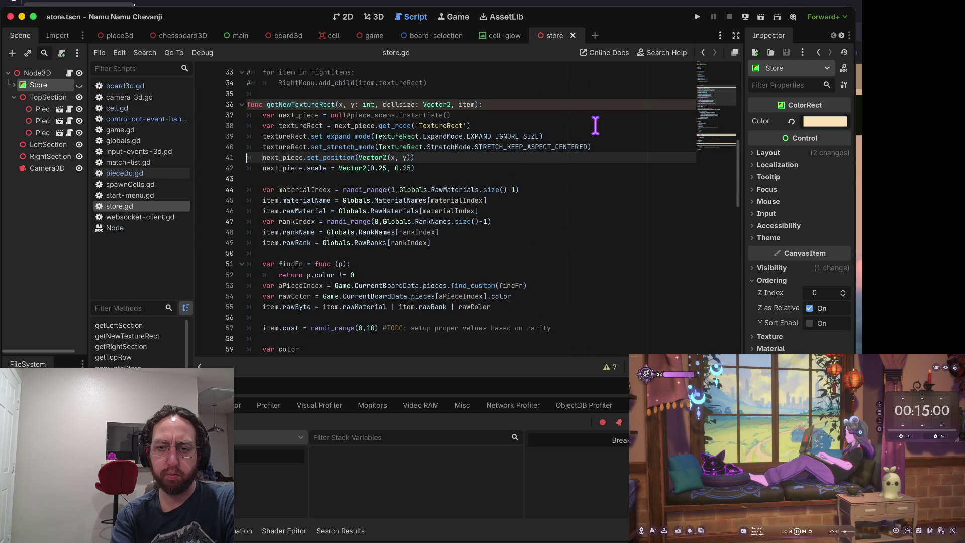
key(Up)
key(Up)
key(Up)
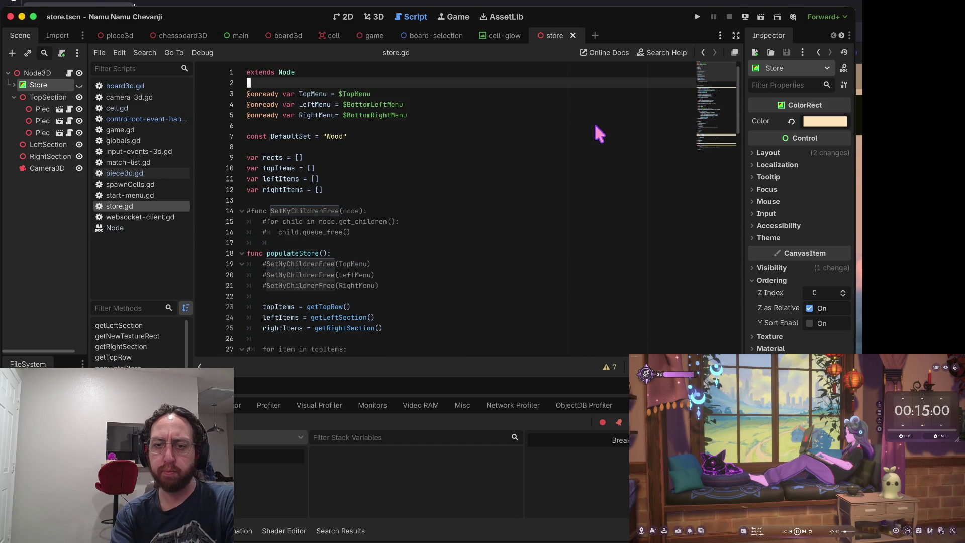
key(super+b)
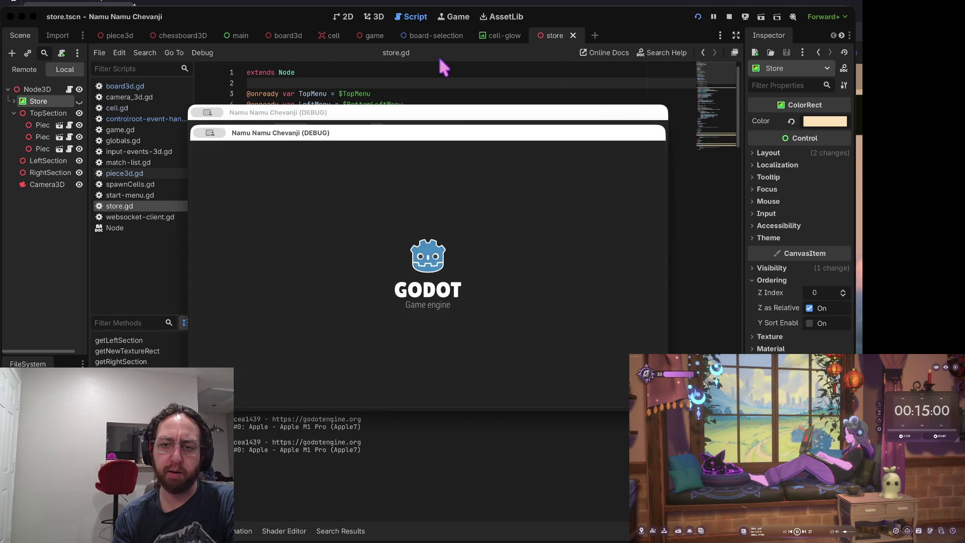
click(340, 93)
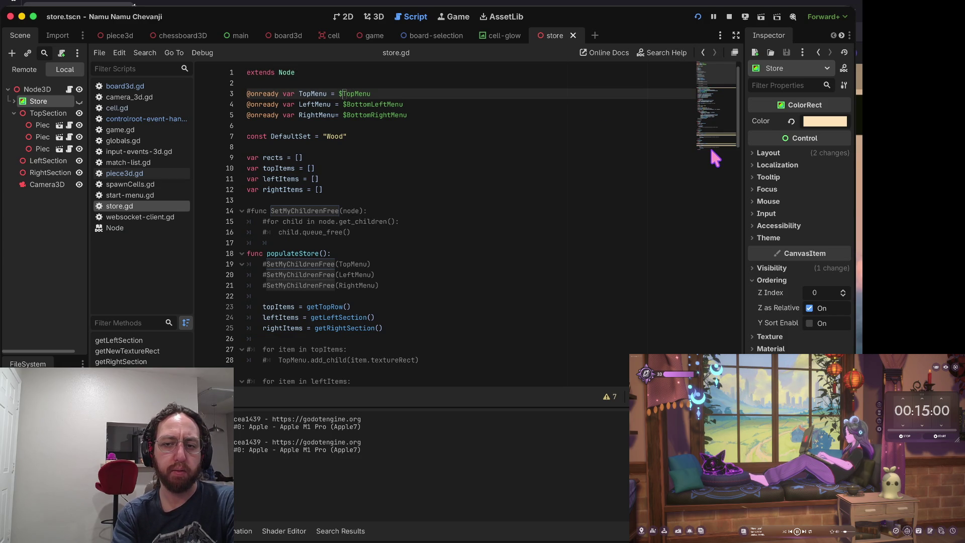
key(super+g)
key(super+g)
key(super+g)
key(super+g)
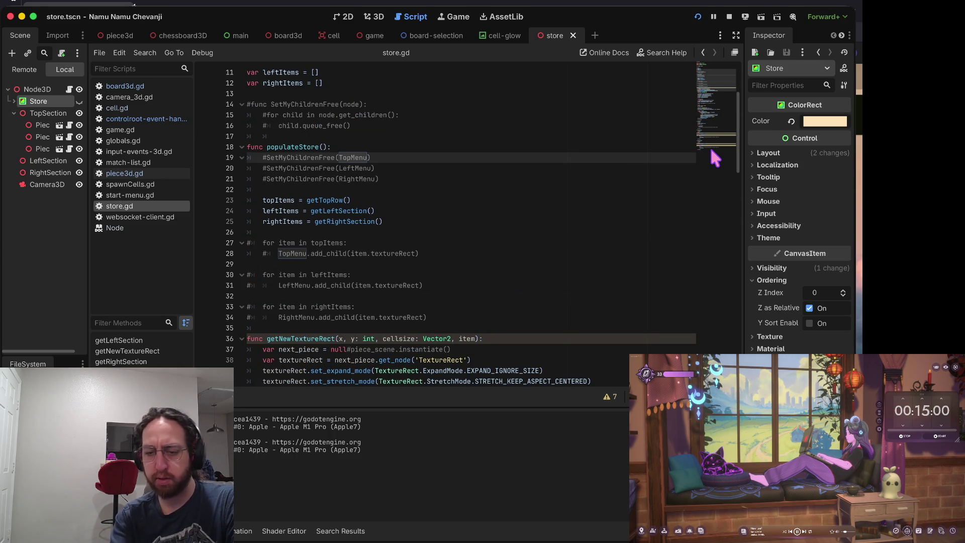
key(super+g)
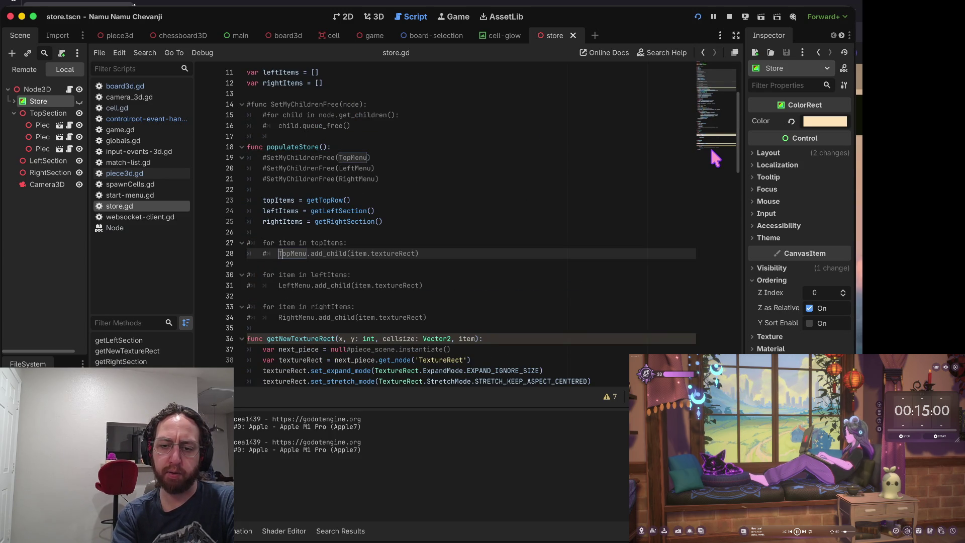
key(super+g)
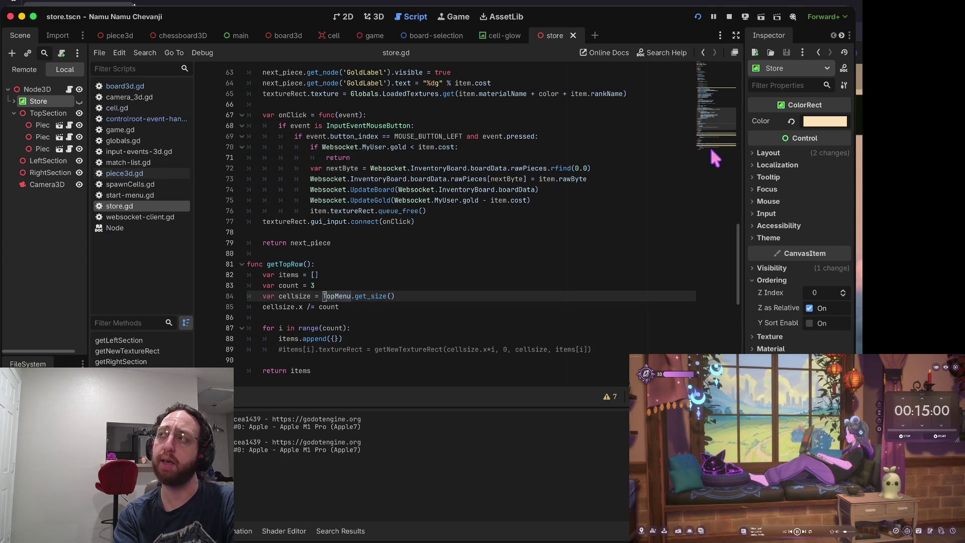
key(super+g)
key(super+shift+g)
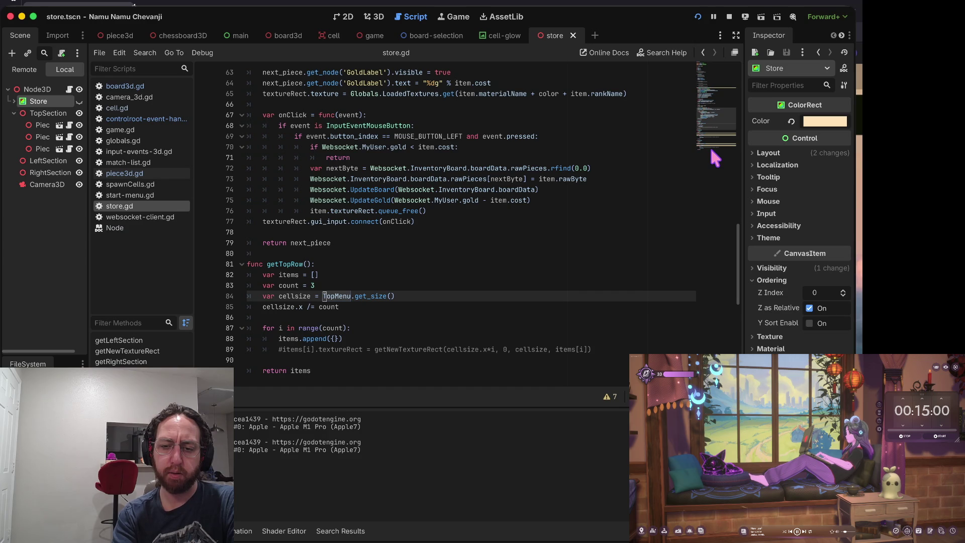
key(super+g)
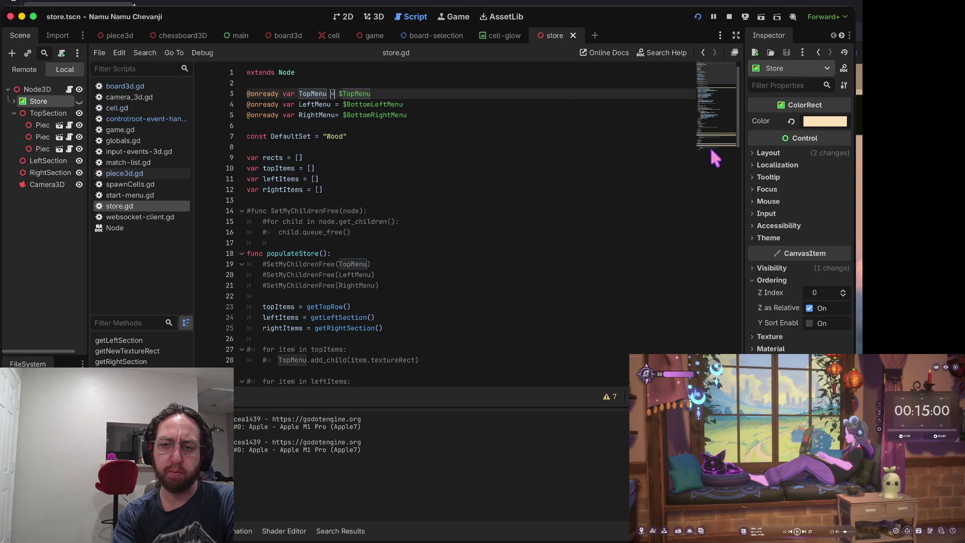
Change line 3's node path from $TopMenu to $TopSection
key(super+g)
key(super+shift+g)
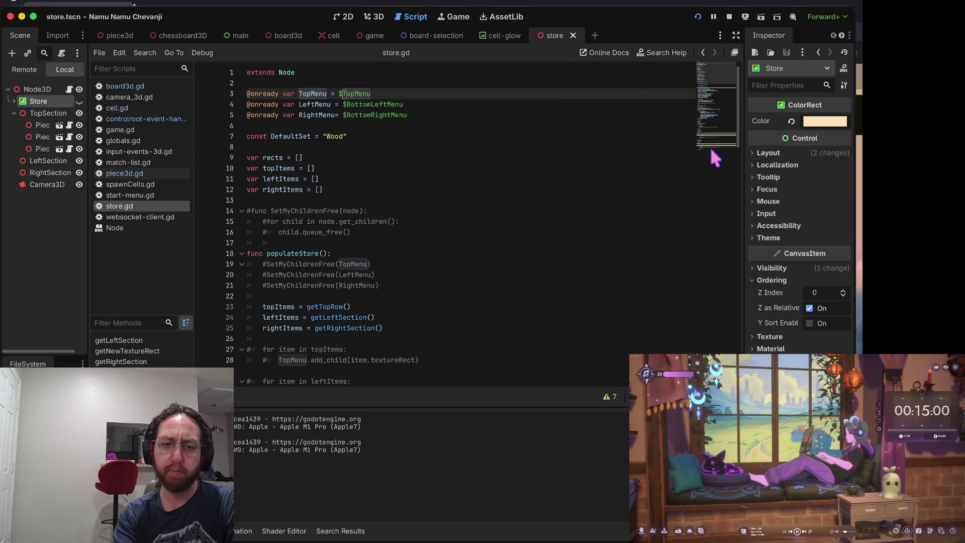
key(Down)
key(Up)
key(Down)
key(Up)
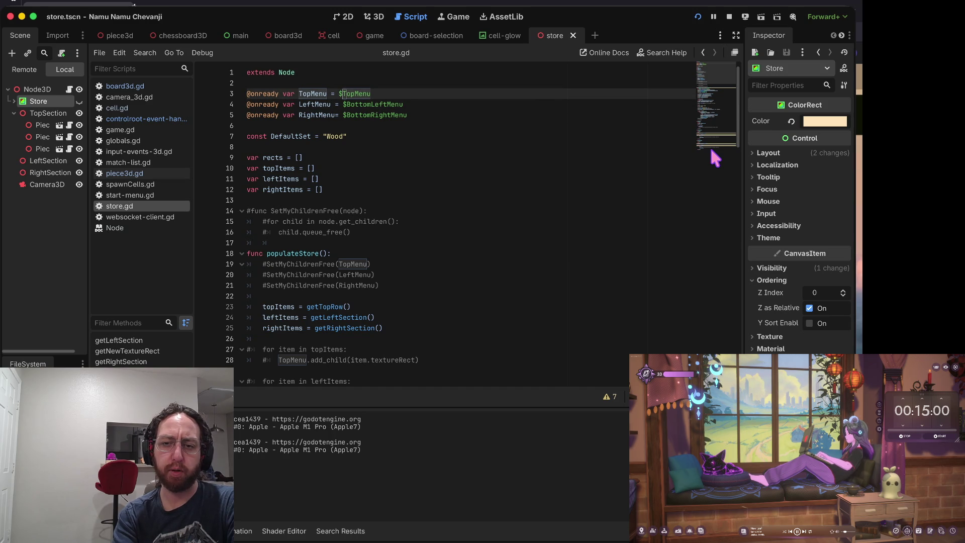
key(ctrl+Delete)
text(TopSec)
key(Return)
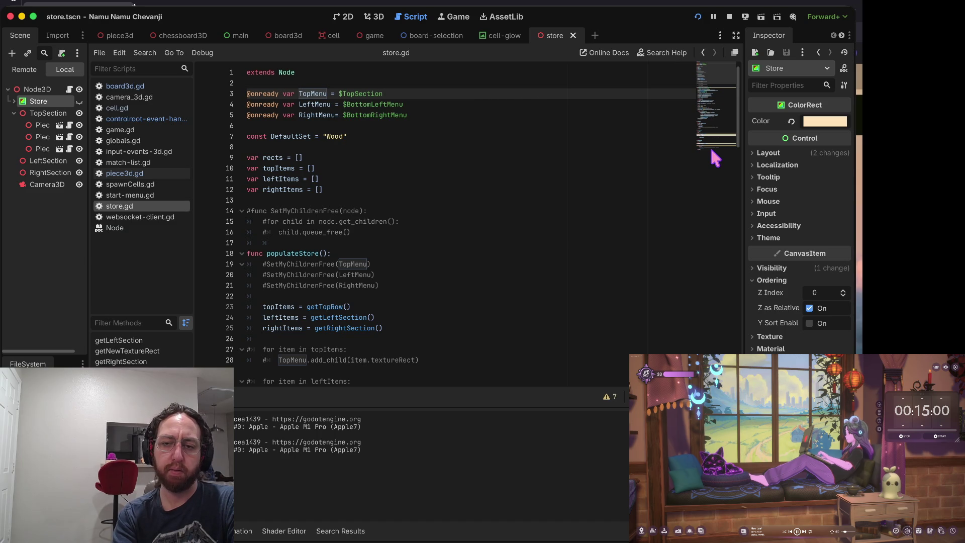
Widen the scene tree and check the Store's LeftSection and TopSection nodes
mouse_move(323, 49)
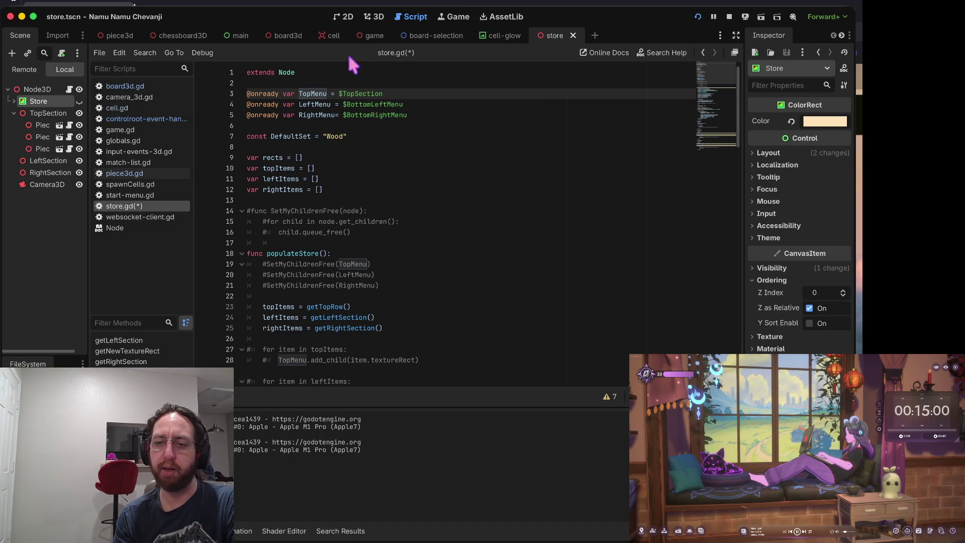
double_click(369, 93)
click(308, 93)
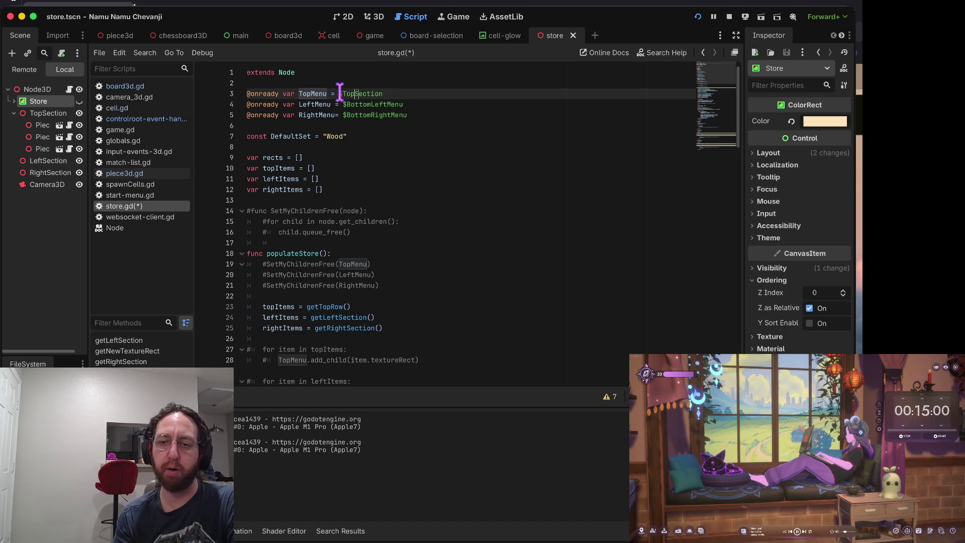
double_click(307, 93)
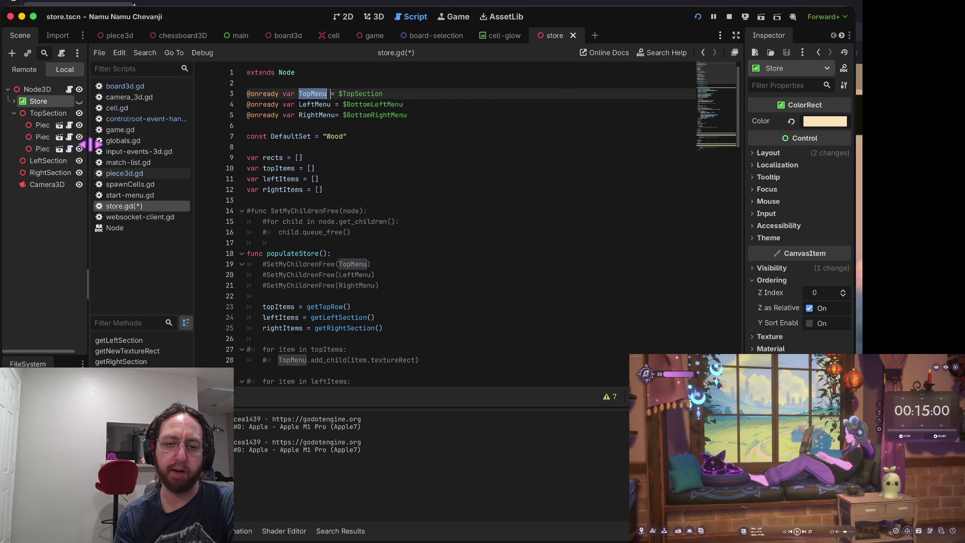
drag(90, 145, 107, 144)
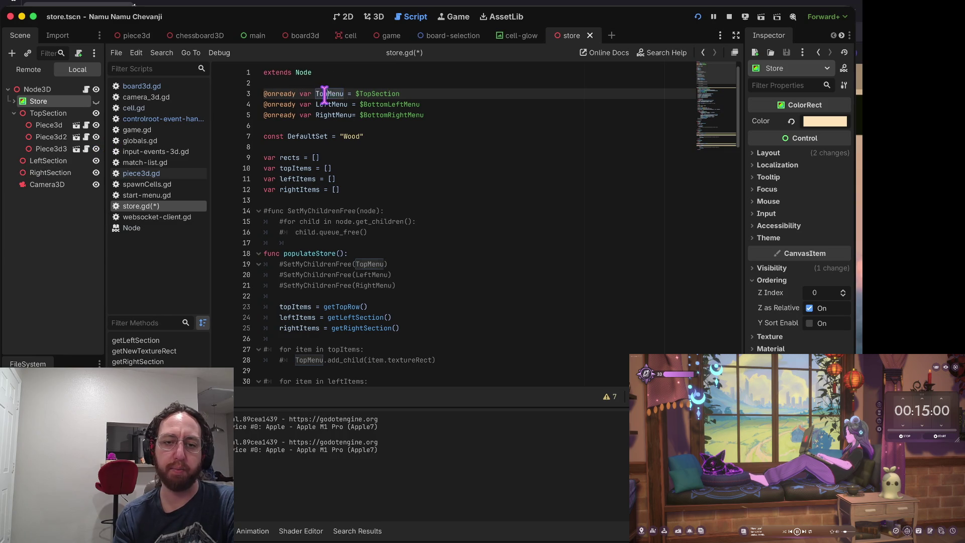
click(13, 101)
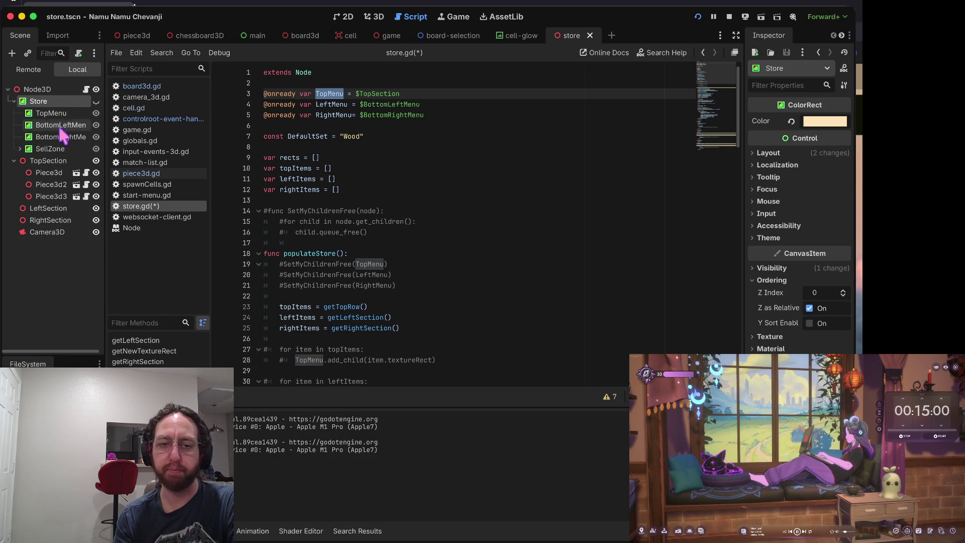
click(13, 101)
click(50, 161)
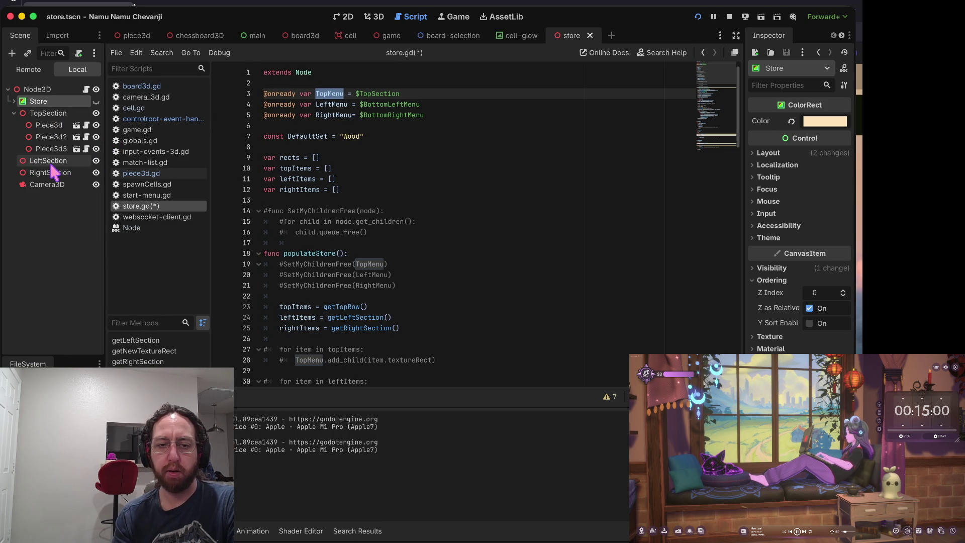
click(48, 113)
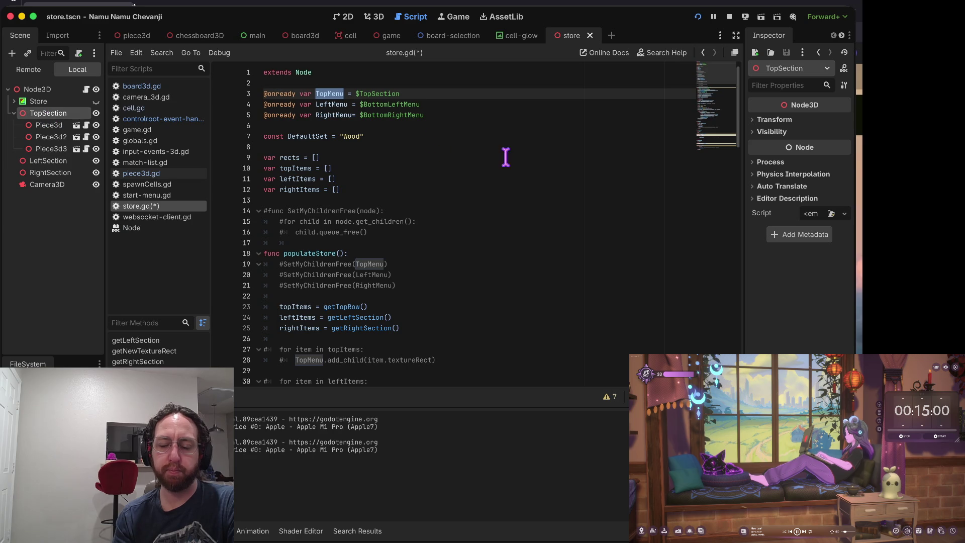
Rename the TopMenu variable to TopSection and update its use on the cellsize line
click(327, 94)
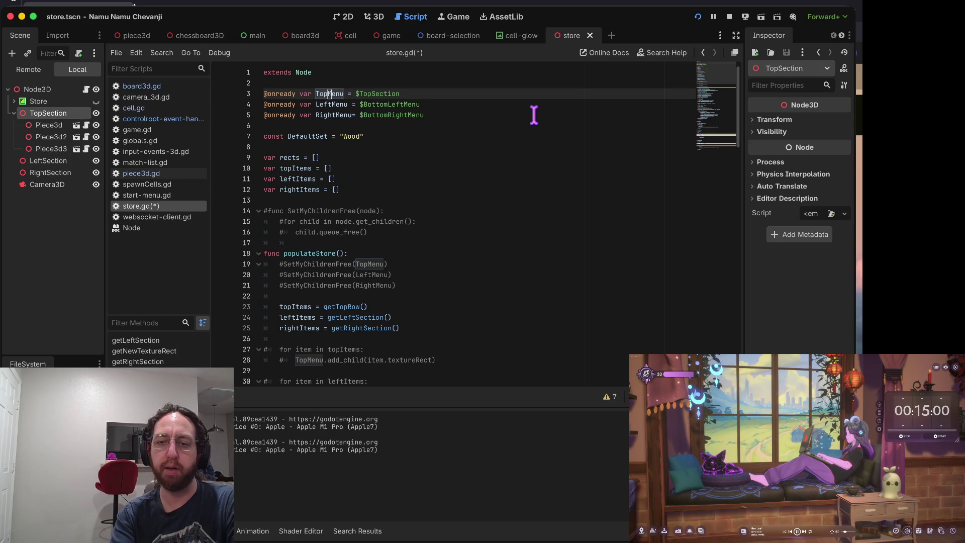
key(BackSpace)
key(BackSpace)
key(BackSpace)
text(ction)
key(Down)
key(super+f)
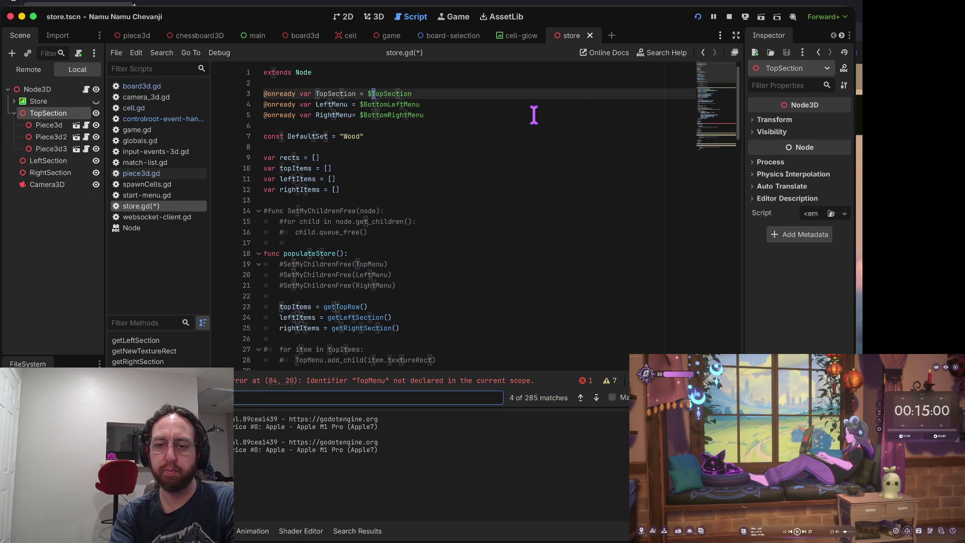
text(topmenu)
key(Return)
key(Escape)
key(shift+Page_Down)
key(shift+Page_Down)
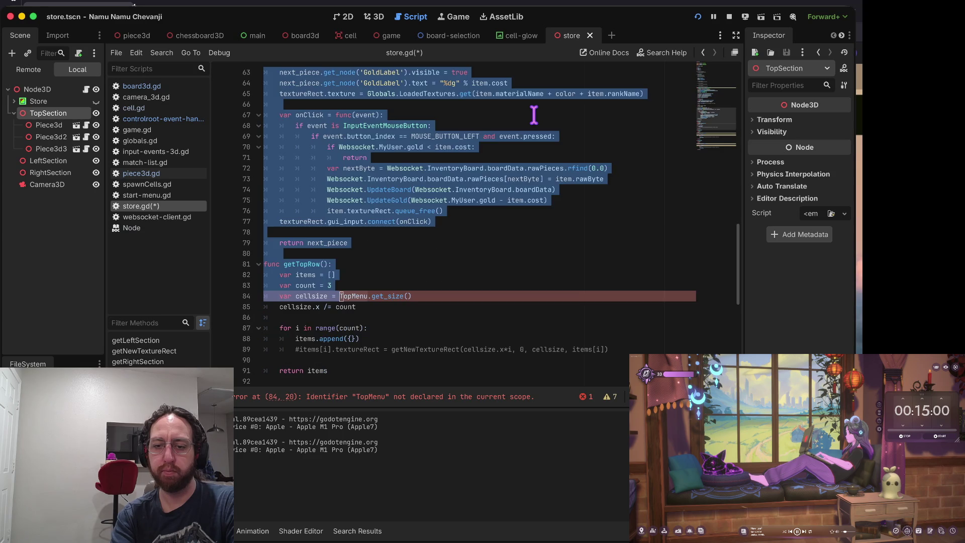
key(Escape)
key(BackSpace)
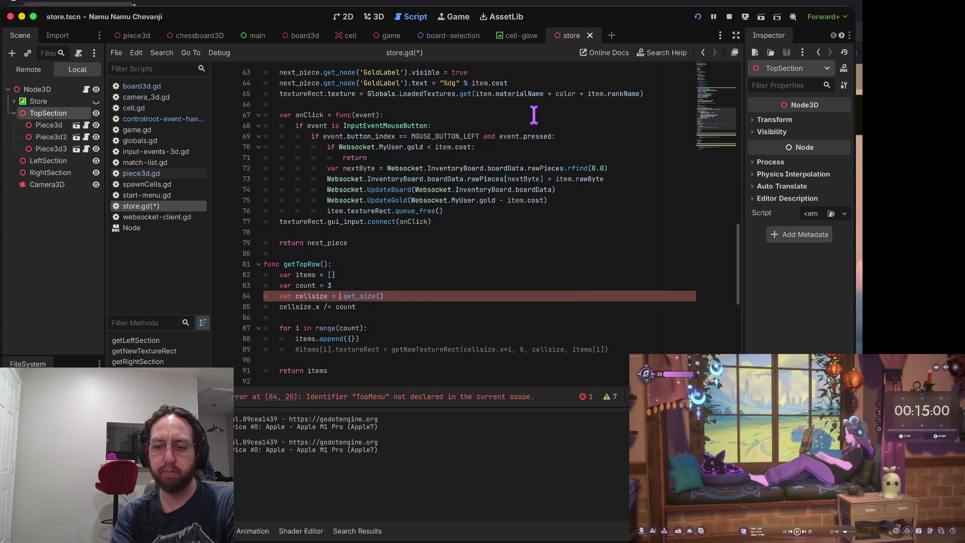
text(TopS)
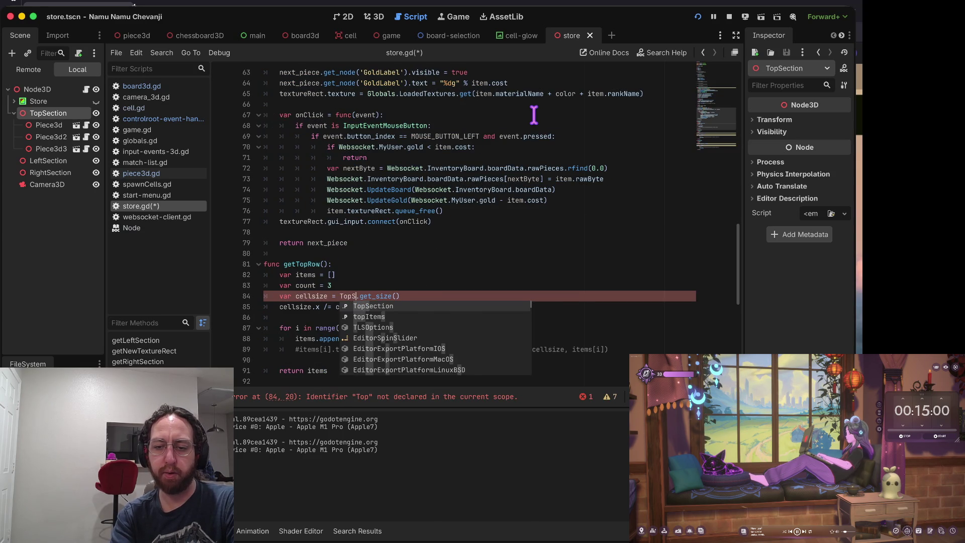
Delete getTopRow's cellsize lines and for loop, leaving items and count, and save
key(shift+Down)
key(shift+Down)
key(BackSpace)
key(Down)
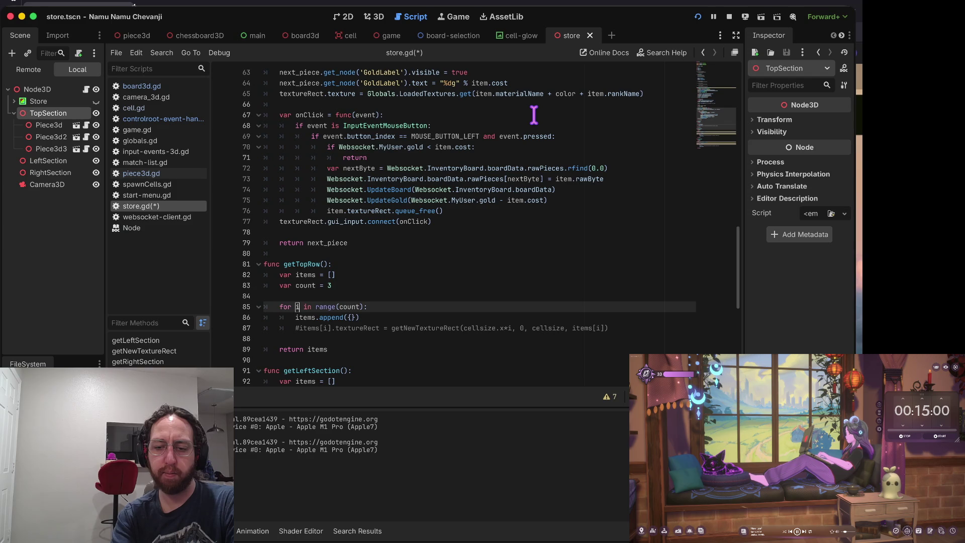
key(Home)
key(shift+Down)
key(BackSpace)
key(shift+Down)
key(BackSpace)
key(shift+Down)
key(BackSpace)
key(BackSpace)
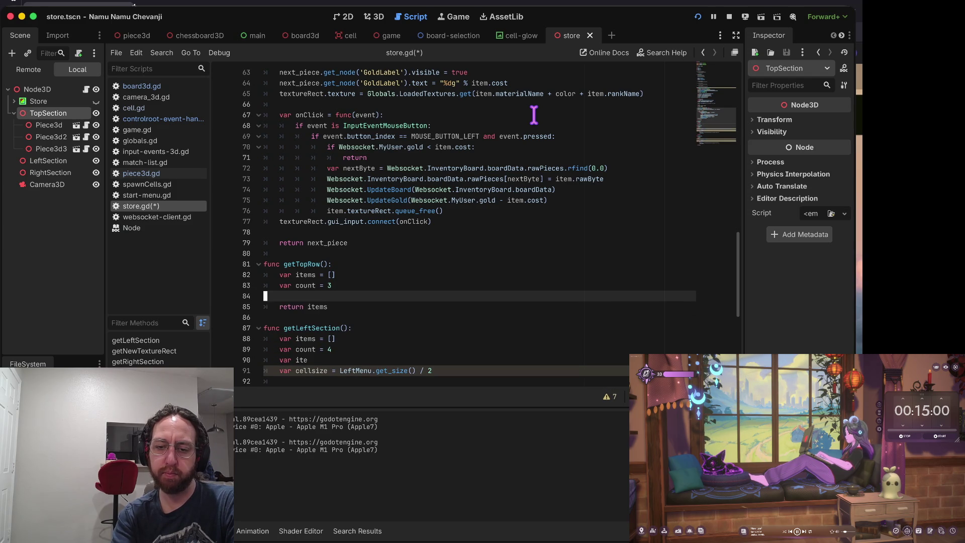
key(Up)
key(super+s)
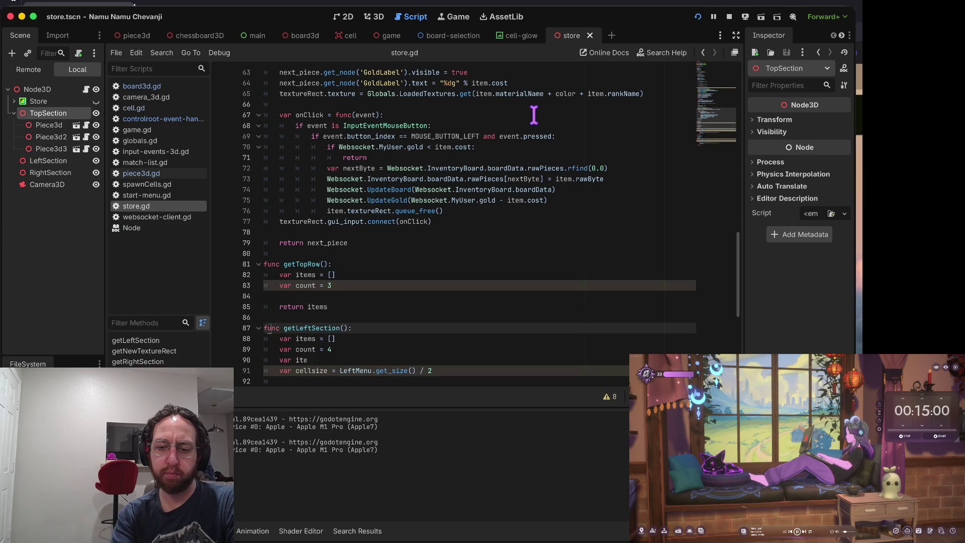
Look over store.gd and launch the game project
scroll(534, 115, down, 3)
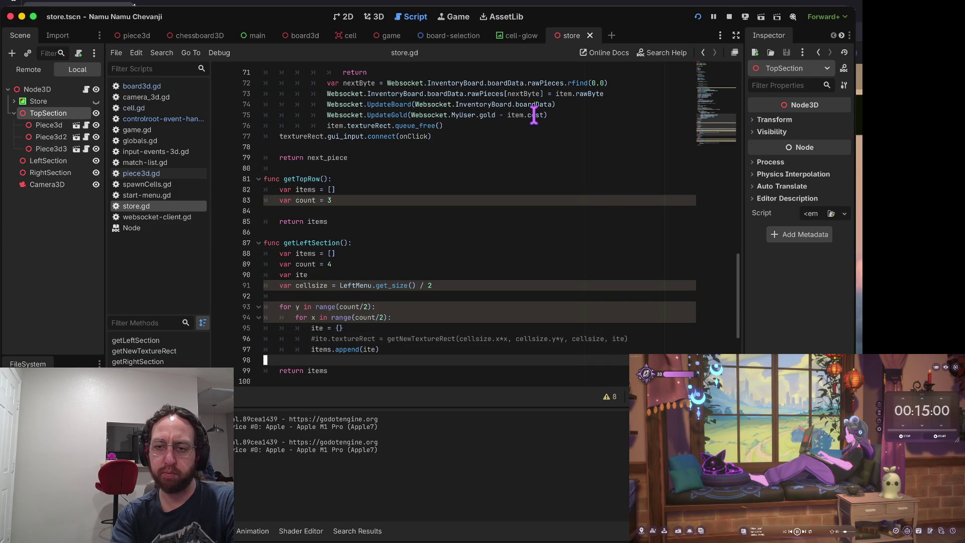
scroll(534, 115, up, 8)
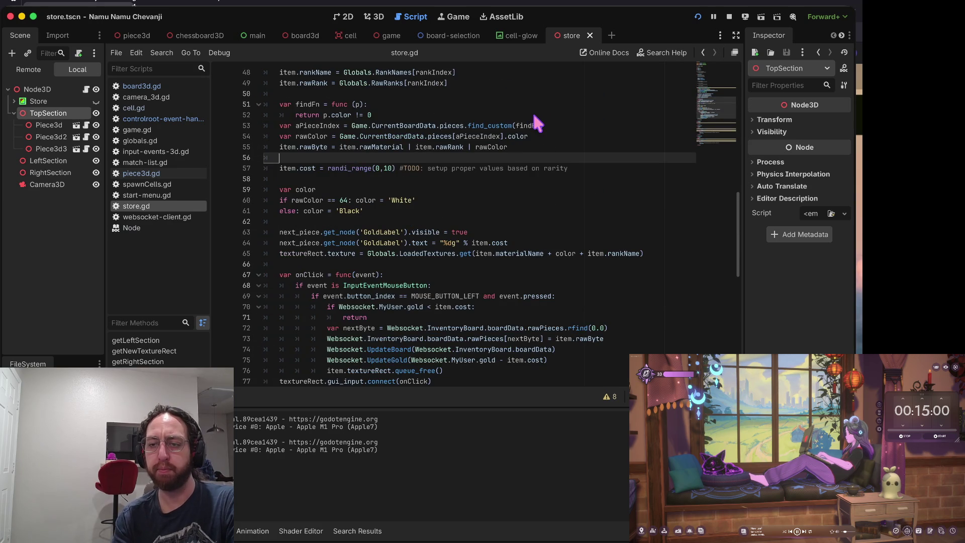
key(super+b)
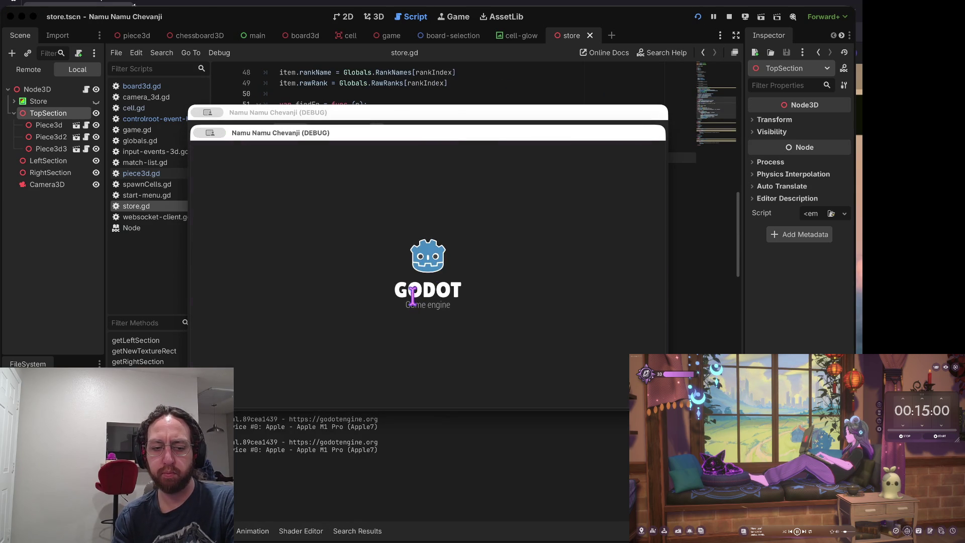
Log in and open a board panel in the running game
click(417, 357)
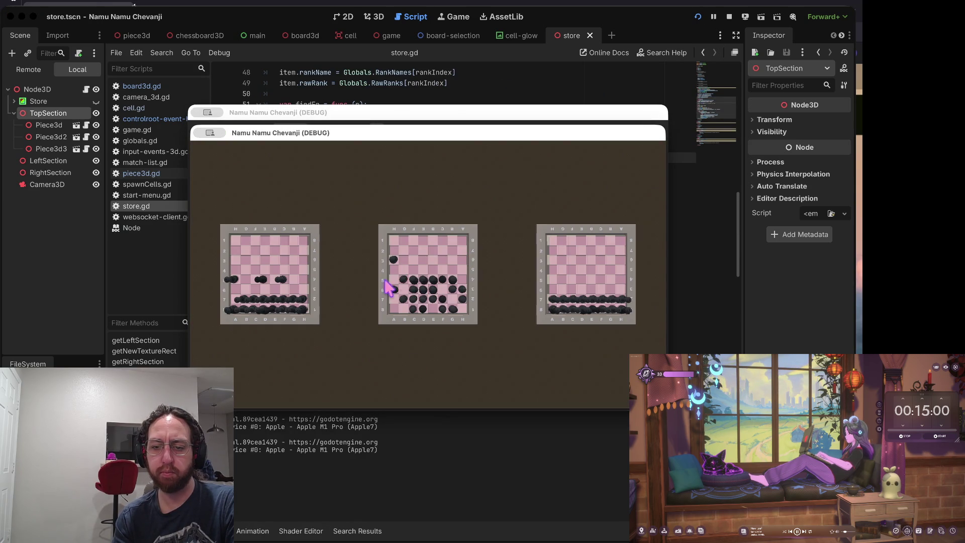
click(390, 280)
click(343, 366)
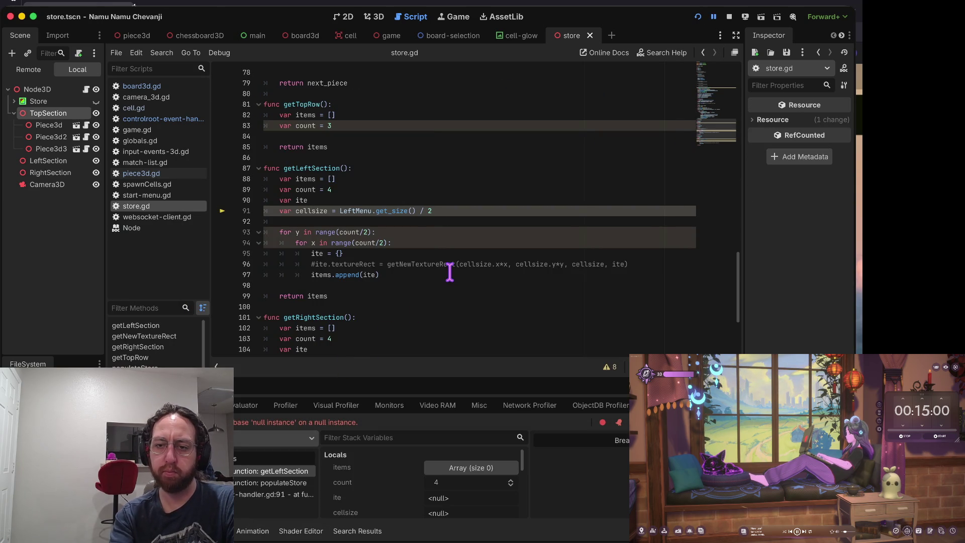
Clear the old BottomLeftMenu path and rename RightMenu to RightSection pointing at $RightSection
click(353, 210)
key(F12)
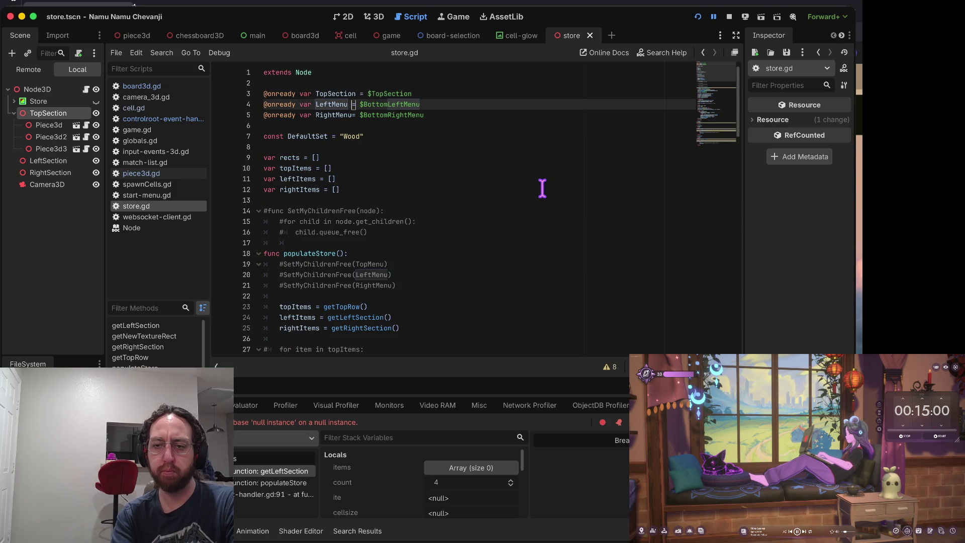
key(alt+BackSpace)
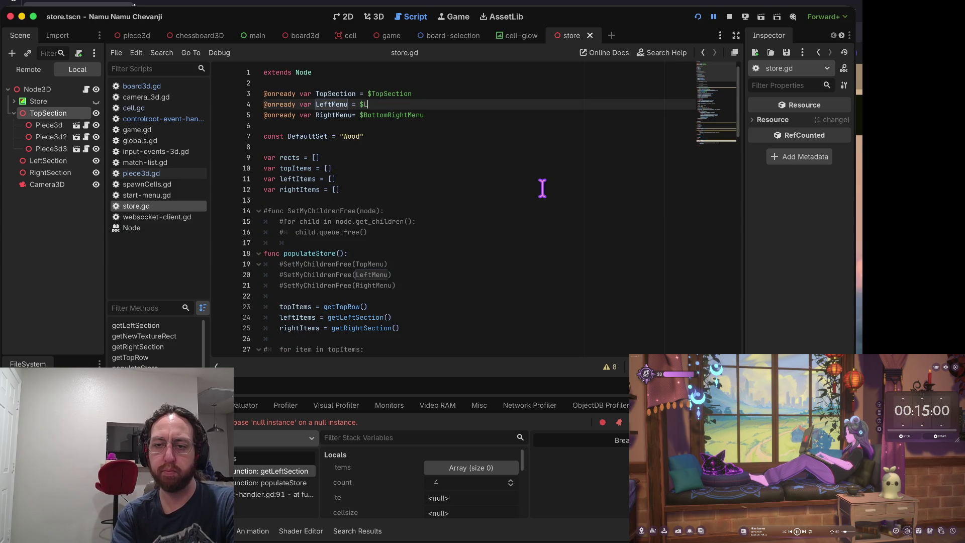
key(Down)
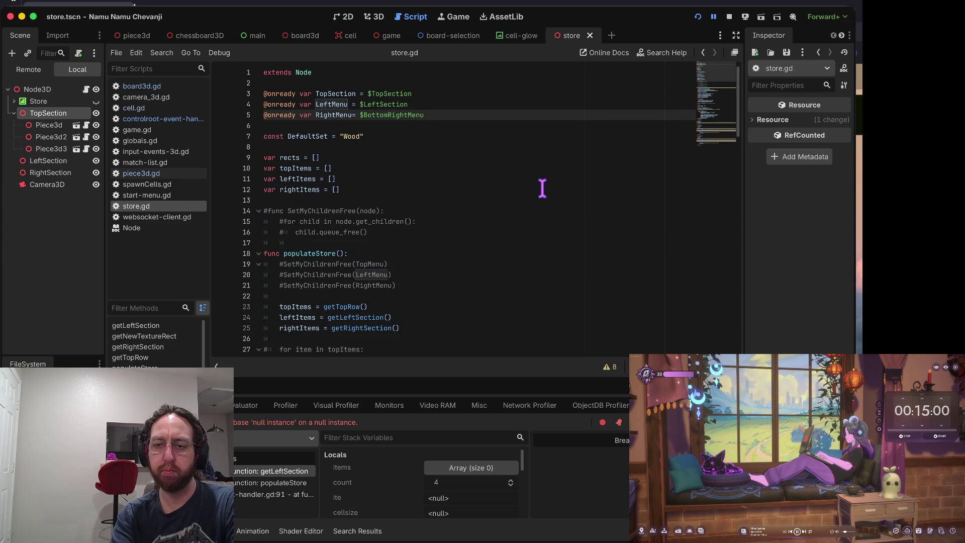
key(End)
key(alt+BackSpace)
text(B)
key(alt+BackSpace)
text(R)
key(Return)
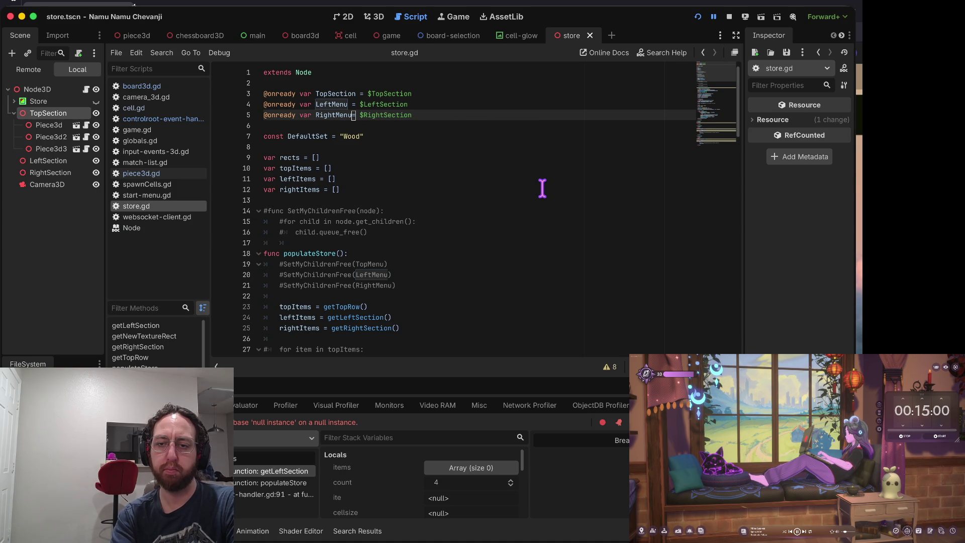
key(BackSpace)
key(BackSpace)
key(BackSpace)
text(Section)
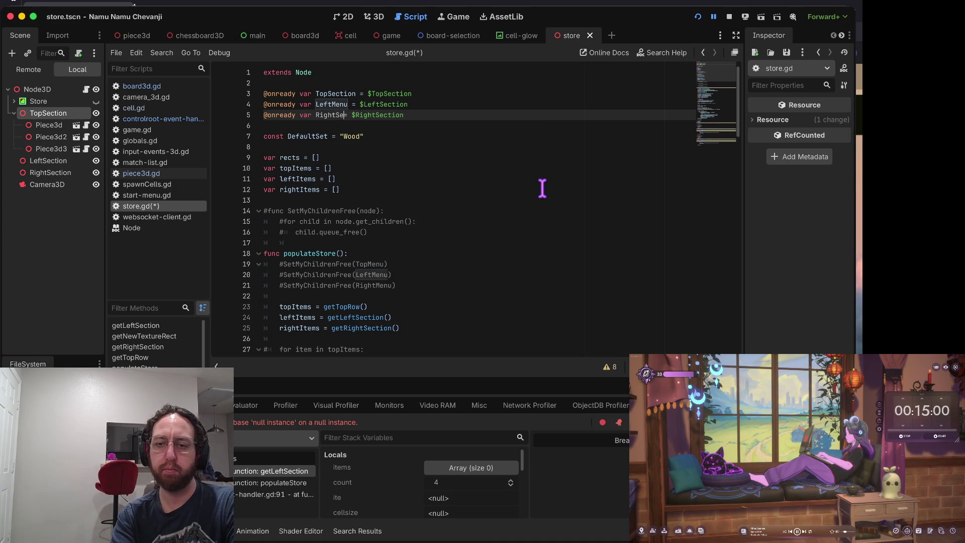
Save store.gd and find the remaining LeftMenu use on line 91
key(Up)
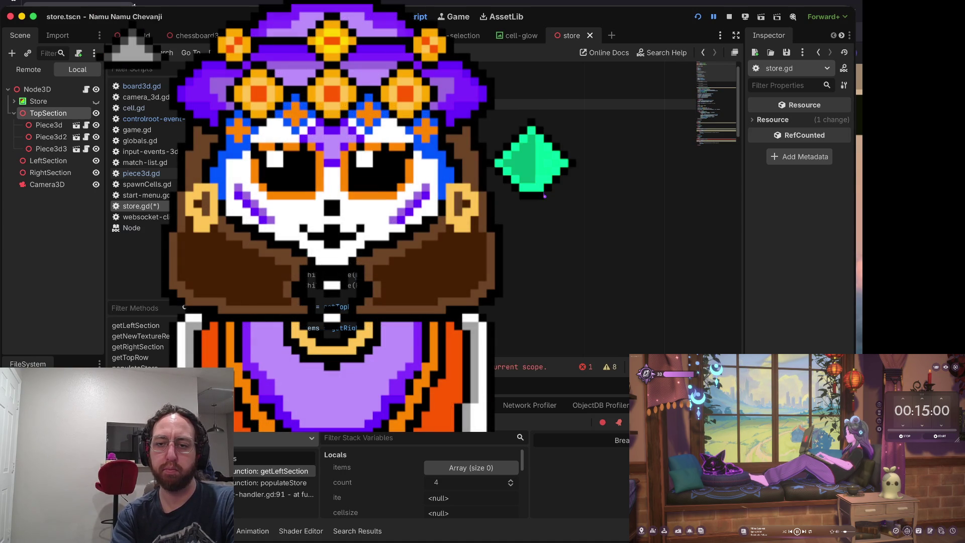
key(super+s)
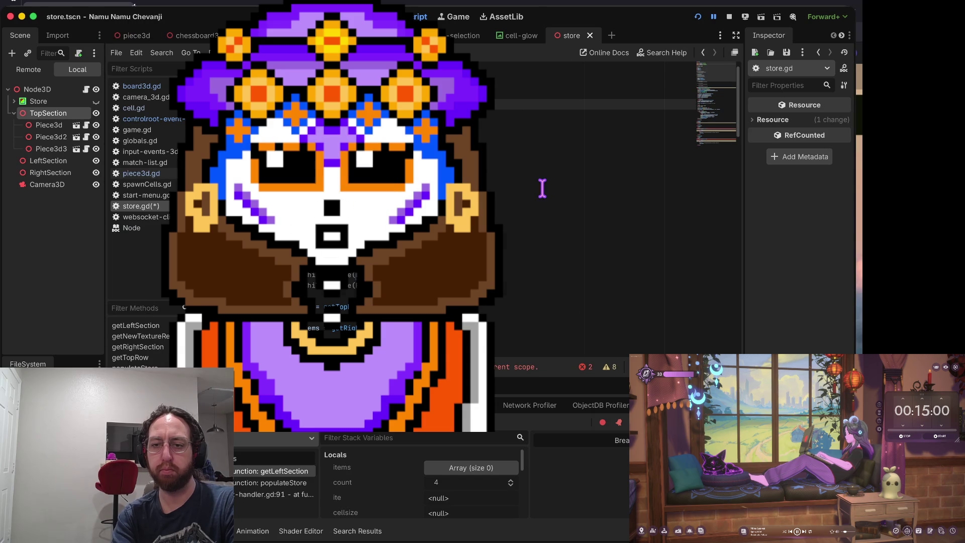
key(super+f)
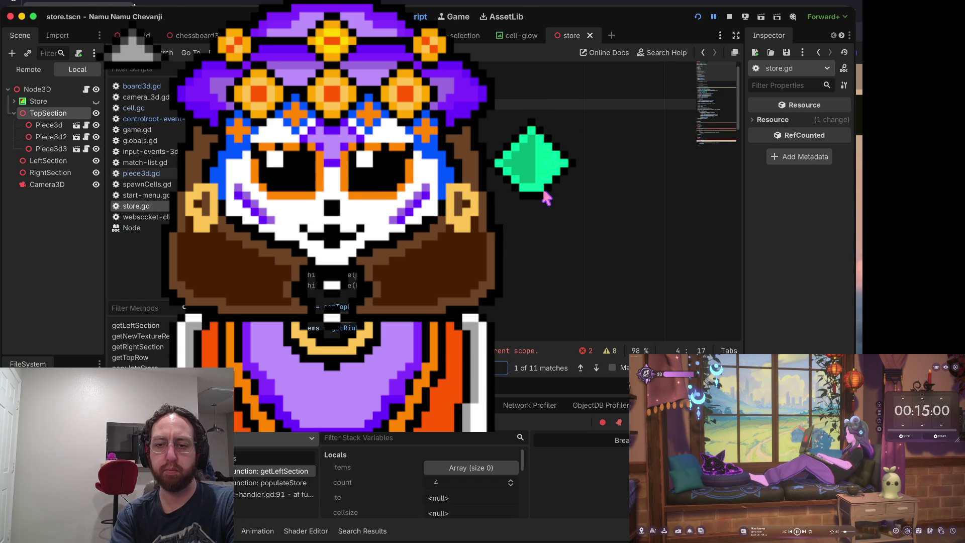
key(Return)
key(Return)
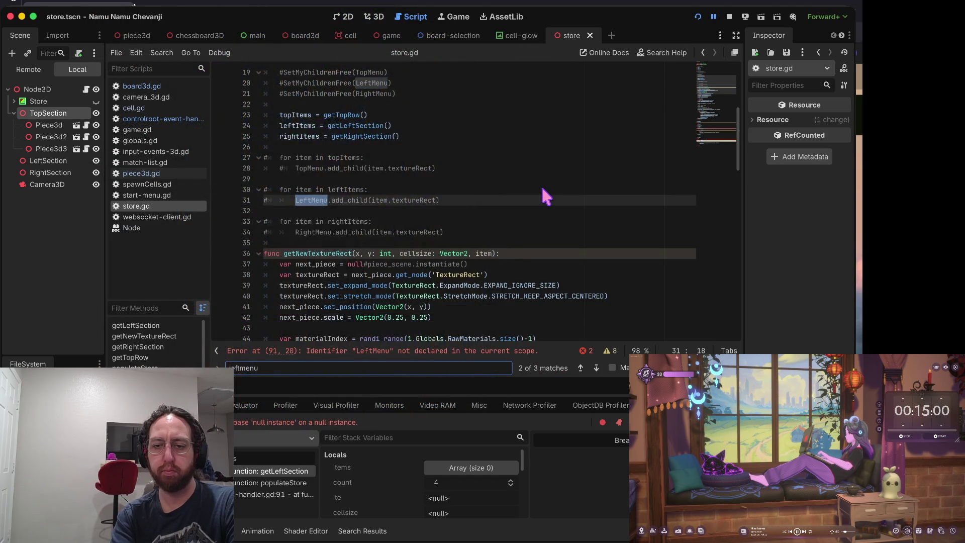
Delete the cellsize and loop lines that use LeftMenu's size in getLeftSection
key(Escape)
key(Home)
key(Home)
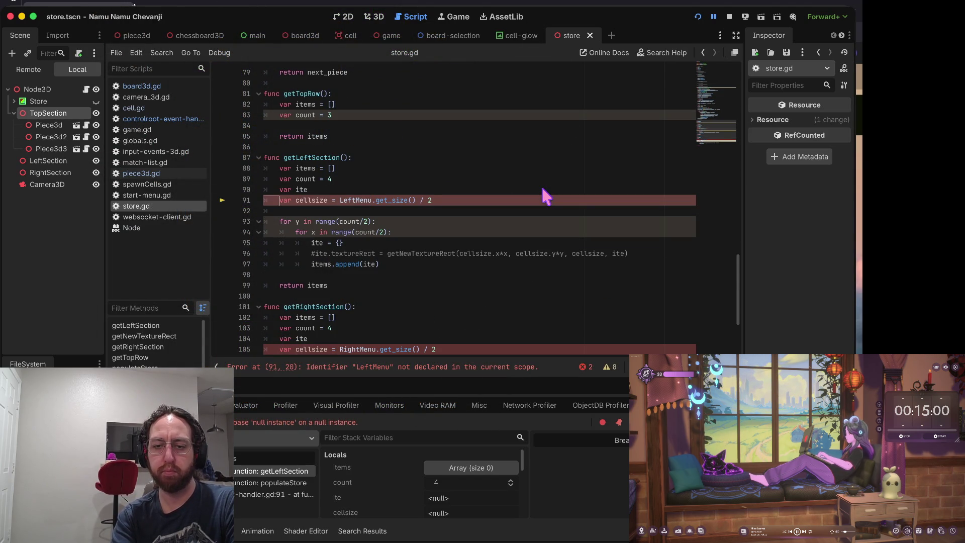
key(shift+End)
key(shift+Down)
key(shift+Down)
key(shift+Up)
key(shift+Up)
key(shift+End)
key(shift+Down)
key(shift+Down)
key(shift+Down)
key(Delete)
key(Delete)
key(shift+Down)
key(shift+Down)
key(shift+End)
Remove getLeftSection's remaining loop, then the RightMenu cellsize and loop lines in getRightSection
key(Delete)
key(shift+Down)
key(Delete)
key(Down)
key(Down)
key(shift+Down)
key(Delete)
key(Down)
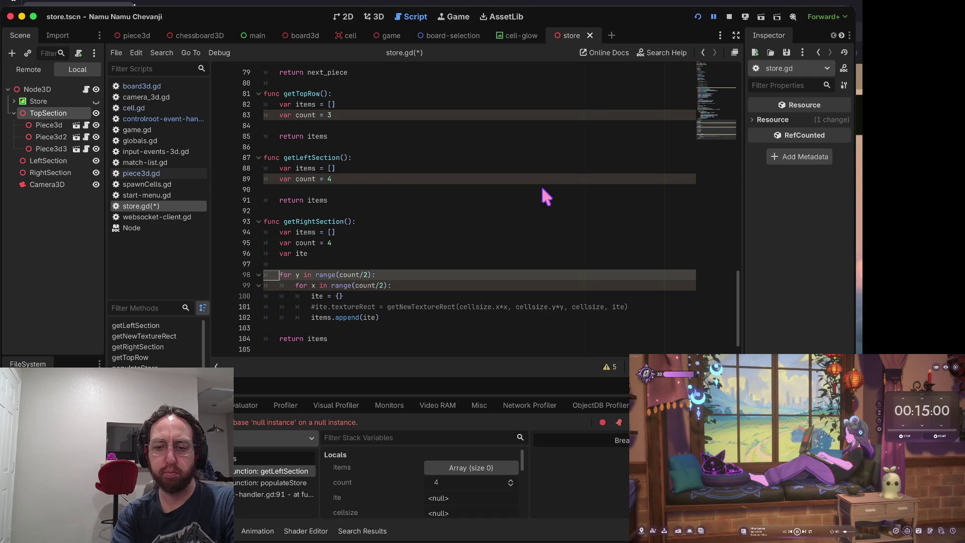
key(shift+Down)
key(Delete)
key(shift+Down)
key(Delete)
key(shift+Down)
key(Delete)
Delete the leftover append lines from getRightSection
key(shift+Down)
key(Delete)
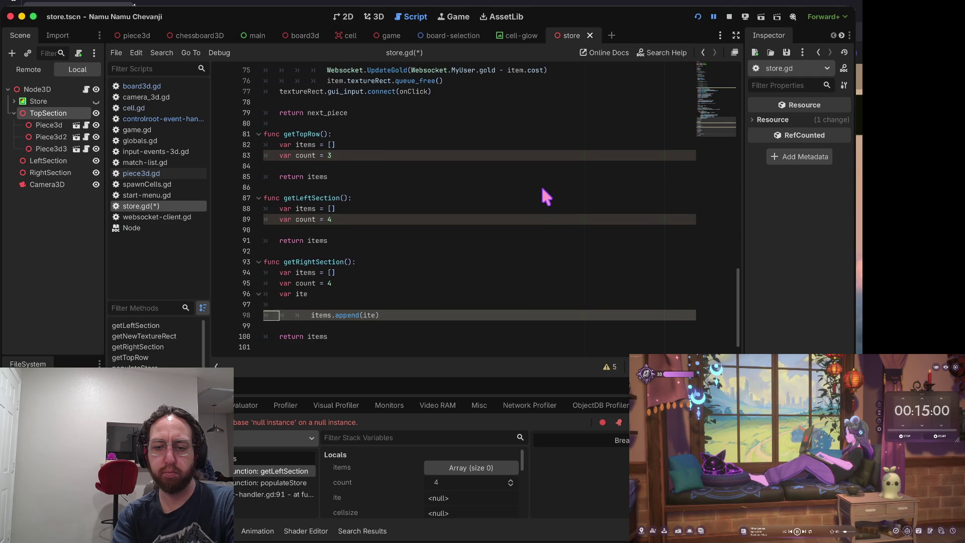
key(shift+Down)
key(Delete)
key(shift+Down)
key(Delete)
Save and run the game, log in, open the in-game store, then return to store.gd
key(super+b)
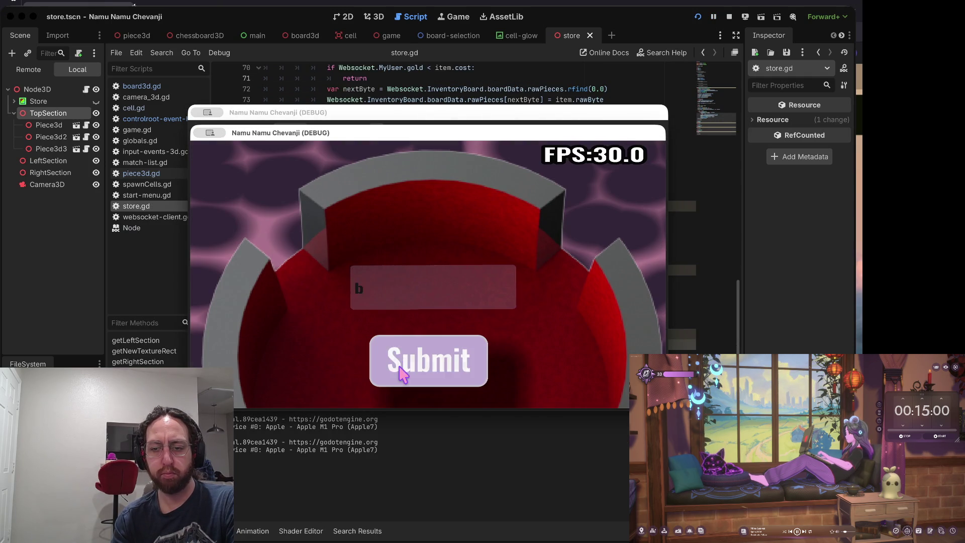
click(399, 367)
click(317, 371)
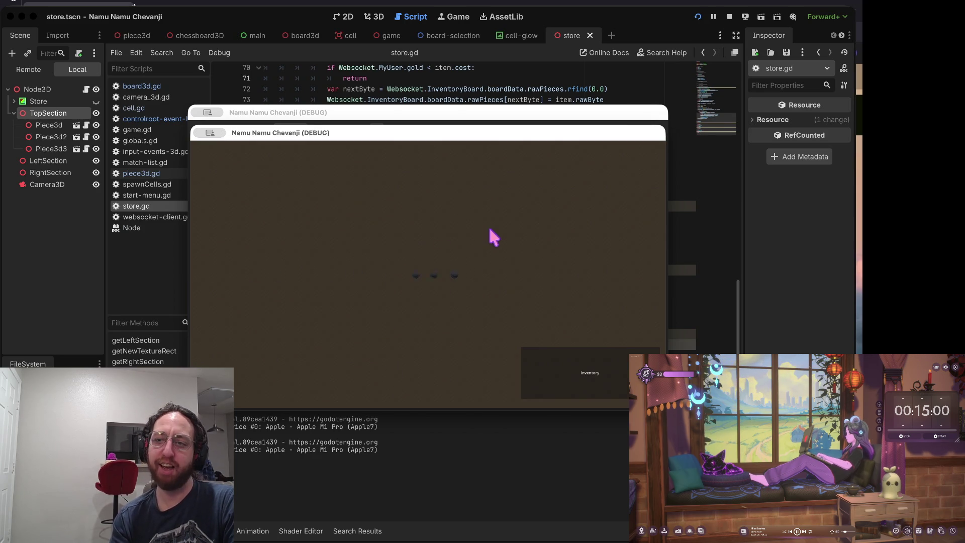
drag(651, 64, 631, 73)
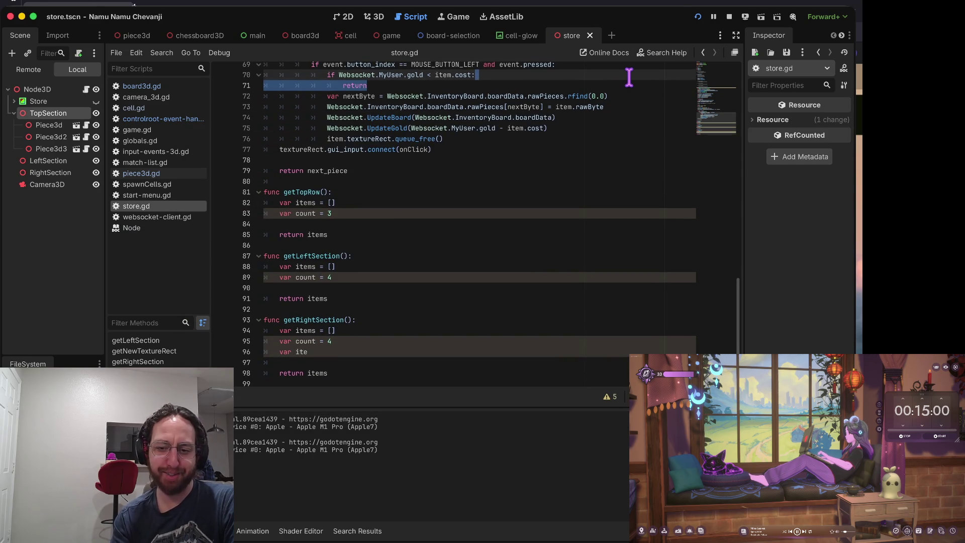
scroll(528, 227, up, 1)
click(515, 242)
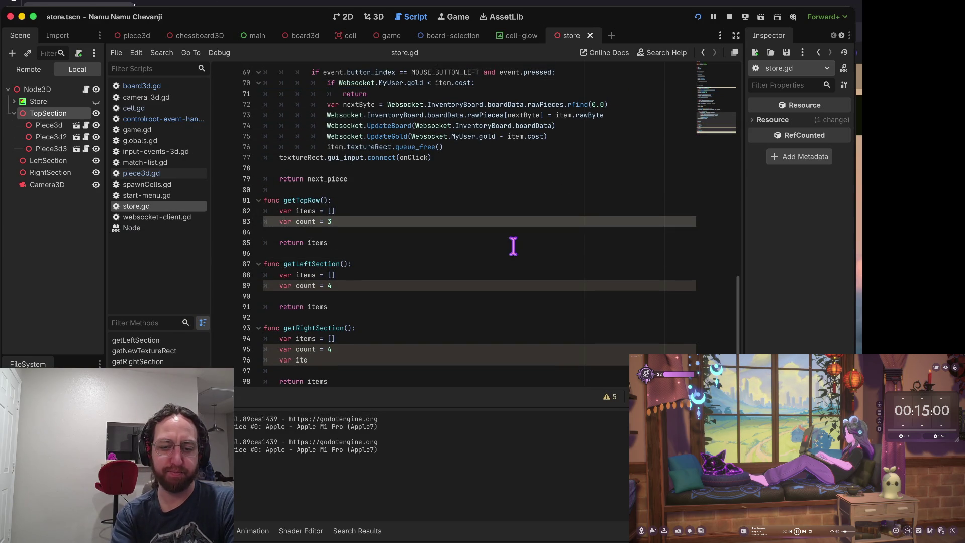
key(Down)
key(Down)
key(Down)
key(Down)
key(Up)
key(Up)
key(Up)
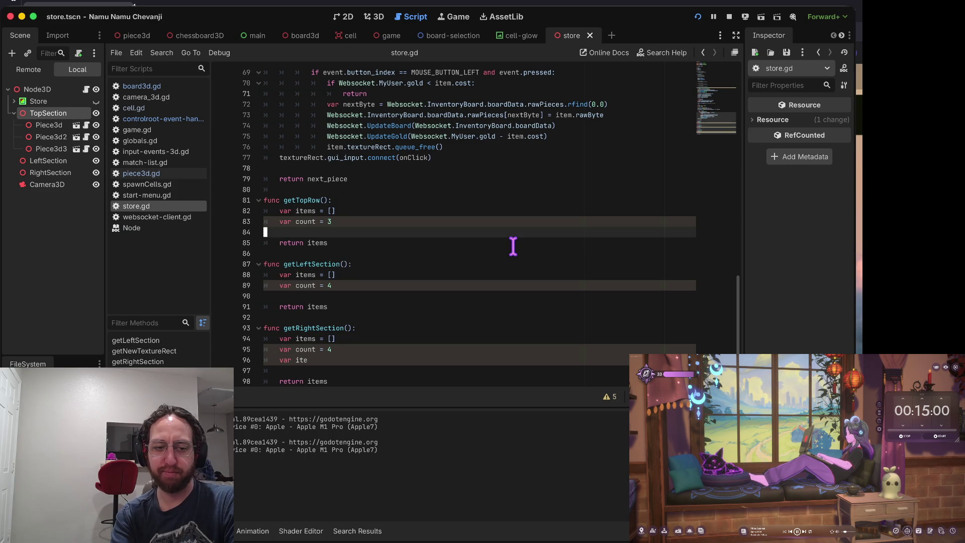
key(Down)
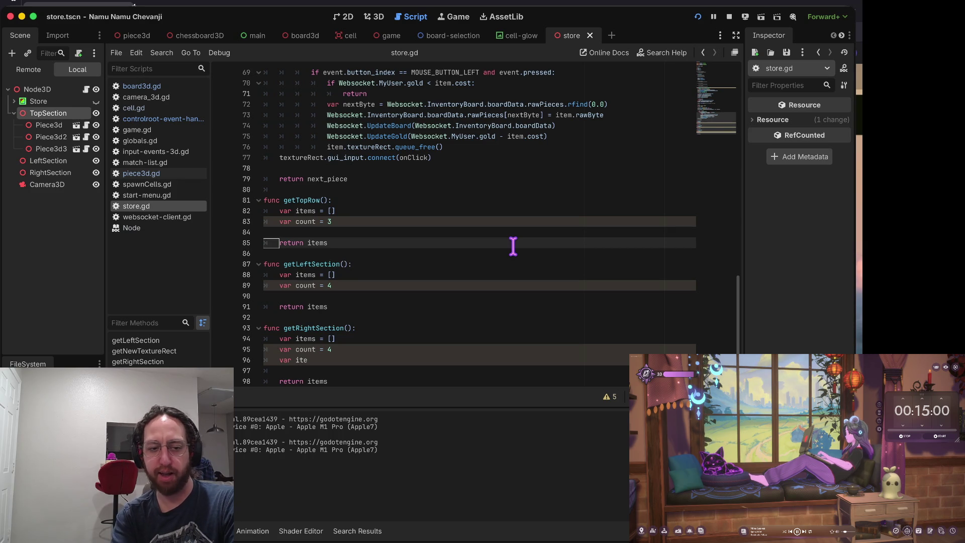
key(Up)
key(Up)
key(Down)
key(Down)
key(Up)
key(Up)
key(Up)
key(Down)
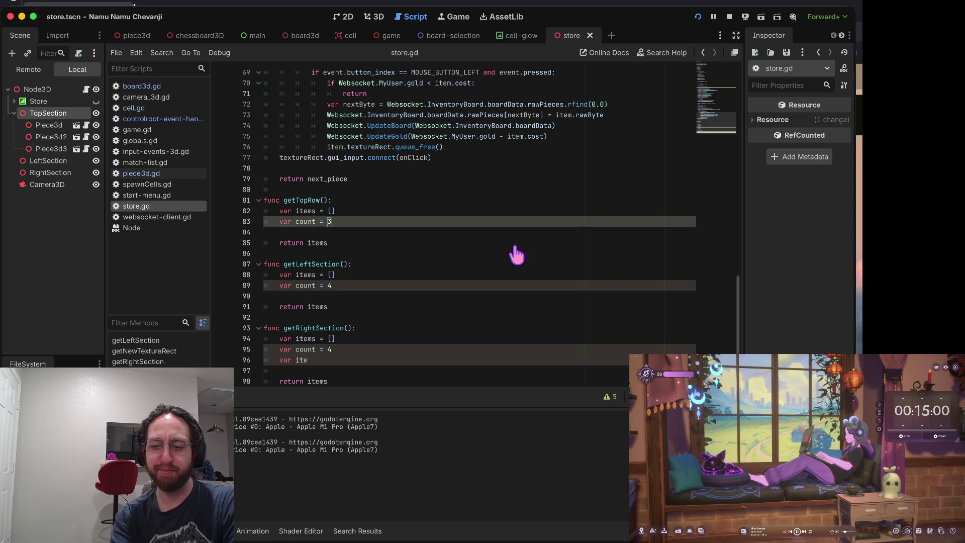
click(439, 174)
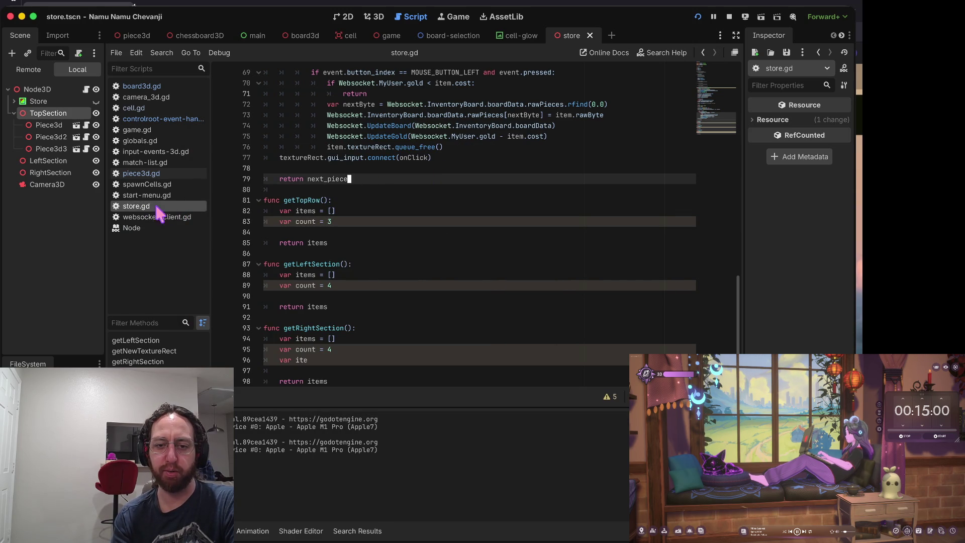
click(151, 173)
Move from the changeBoard signature to the blank line in destroyed(), undoing an edit there
click(489, 222)
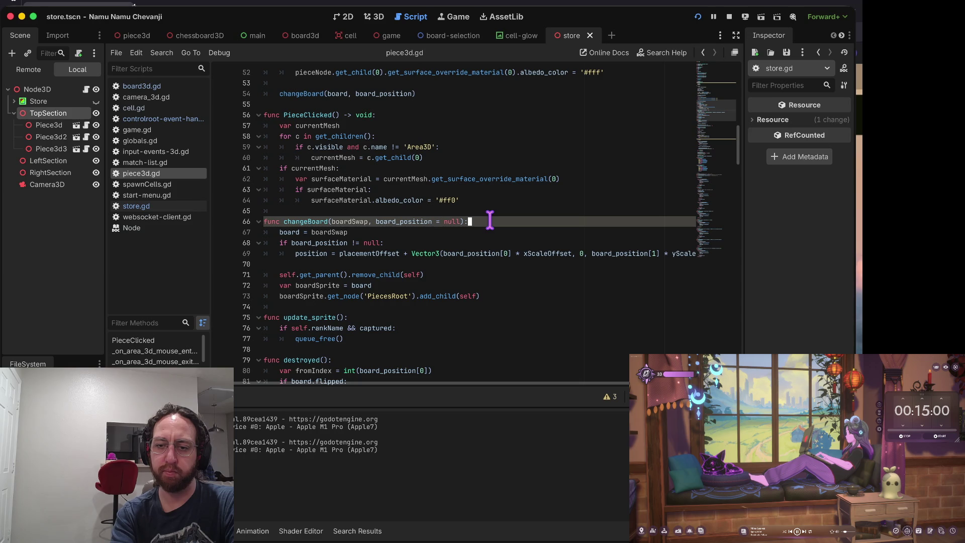
key(Down)
key(Down)
key(Down)
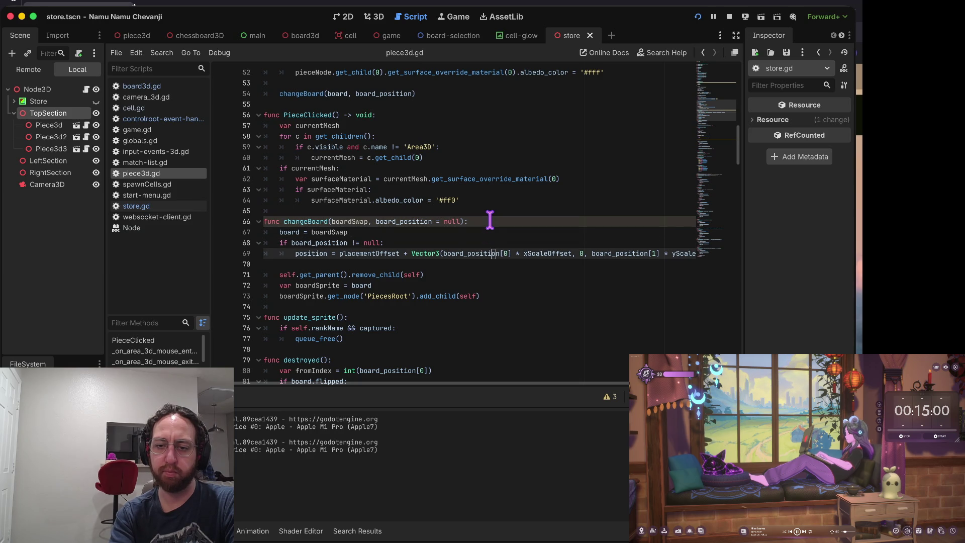
key(Down)
key(Down)
key(Down)
key(Down)
key(Down)
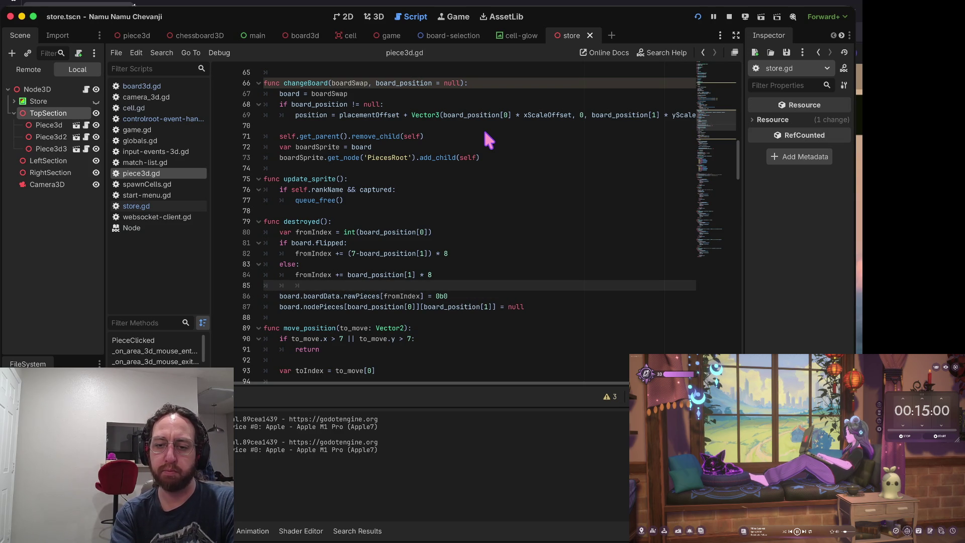
key(ctrl+z)
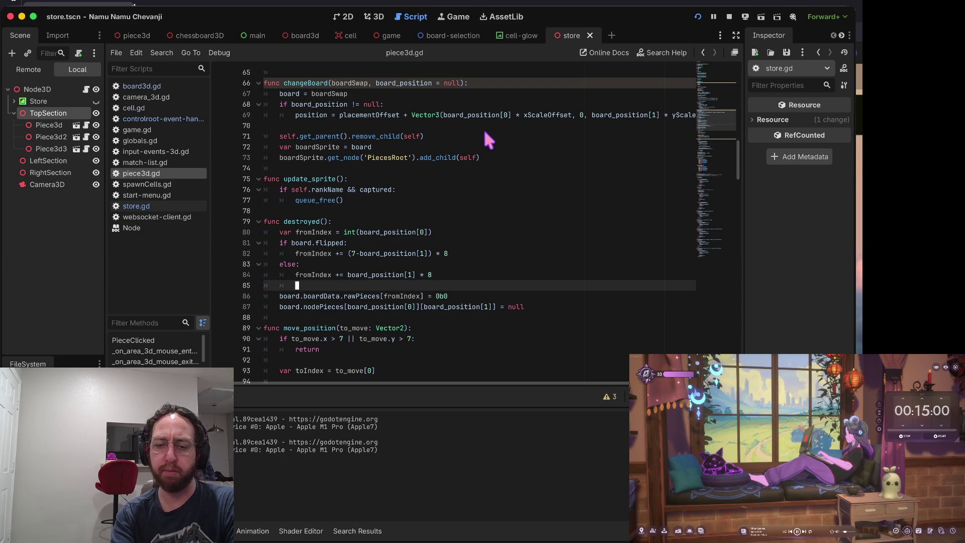
key(Up)
key(Down)
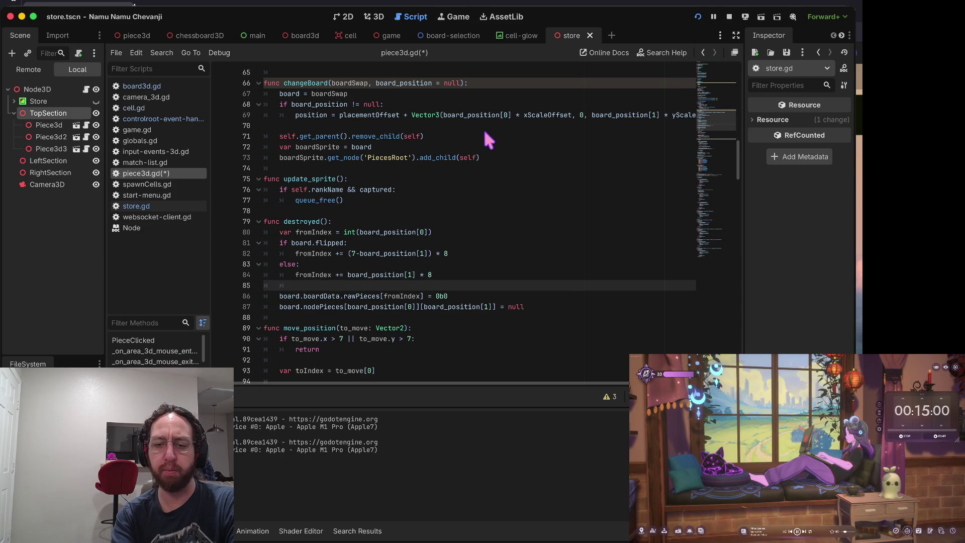
key(Up)
key(Down)
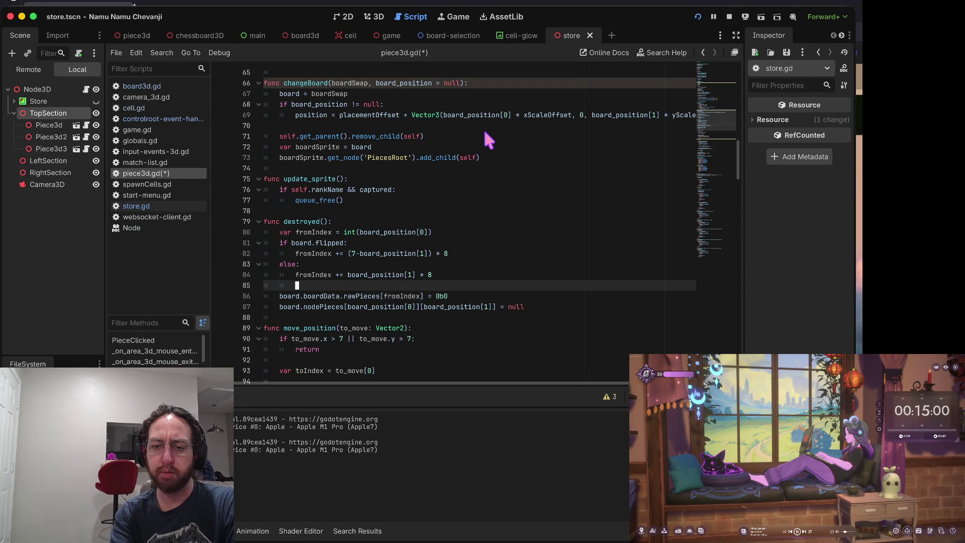
Step through destroyed()'s fromIndex, rawPieces and nodePieces lines that clear the piece's square
key(Down)
key(Up)
key(Up)
key(Down)
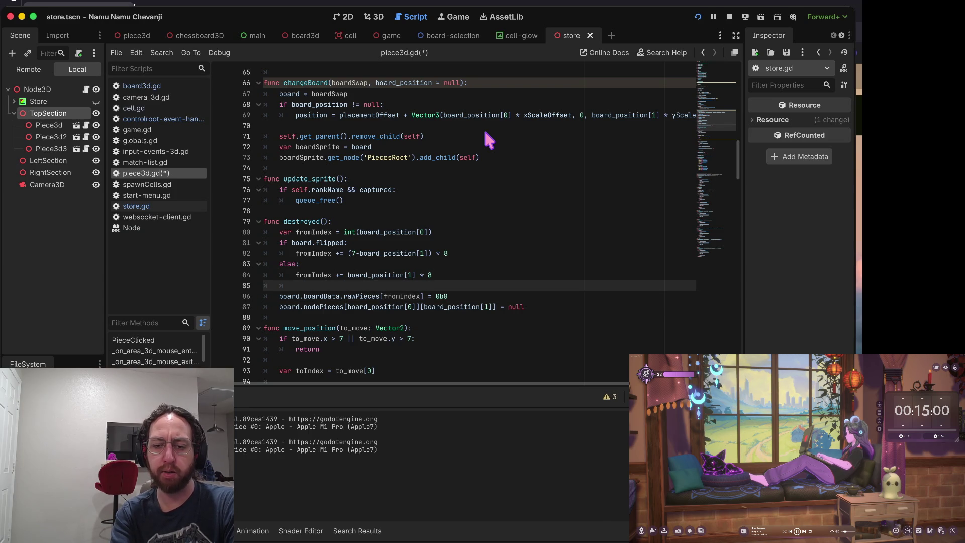
key(Down)
key(Up)
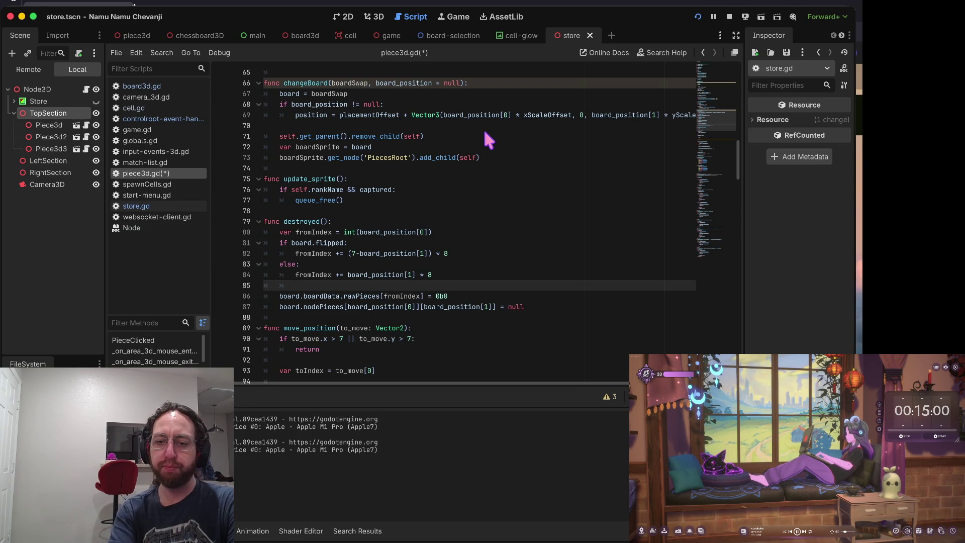
key(Down)
key(Up)
key(Up)
key(Up)
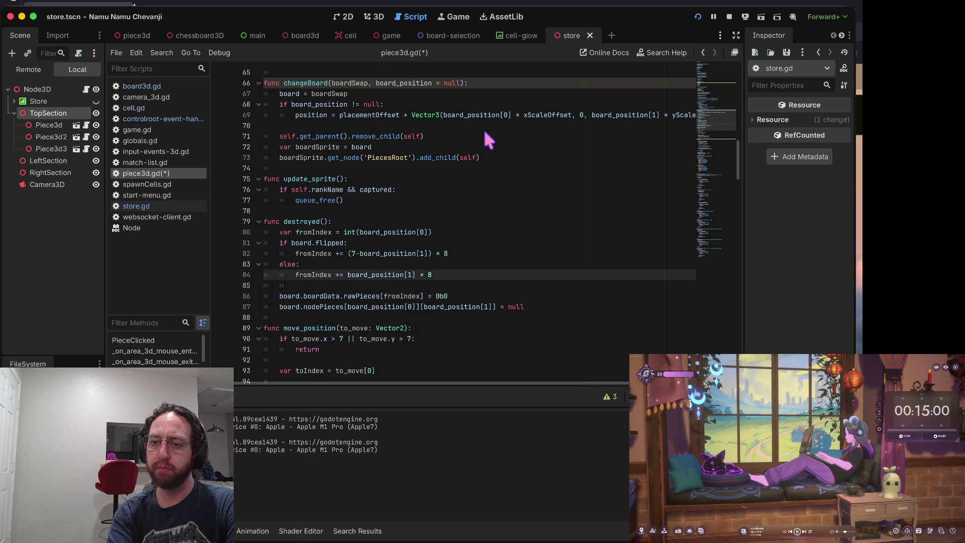
key(Down)
key(Down)
key(Down)
key(Down)
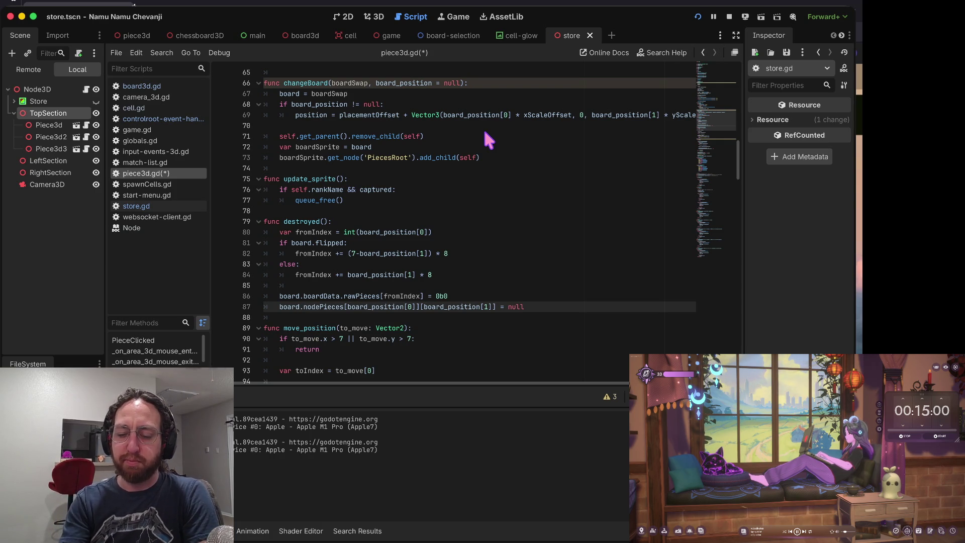
key(Down)
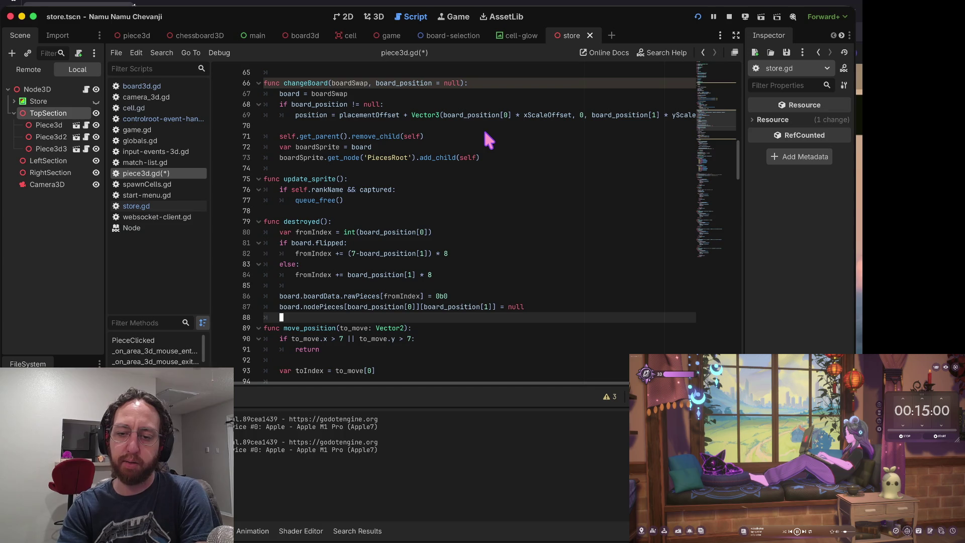
key(Up)
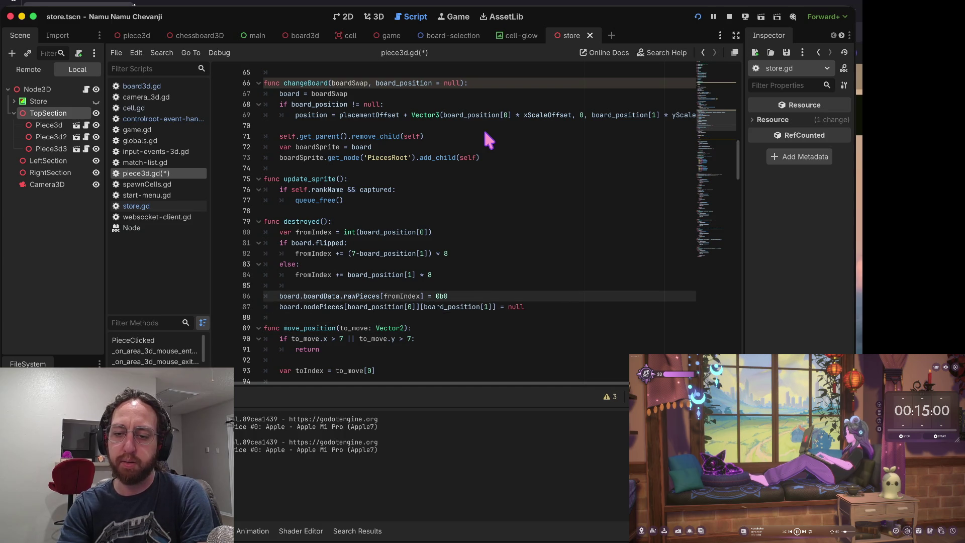
Review destroyed() upward from the rawPieces line, through the else branch, to its header
key(Up)
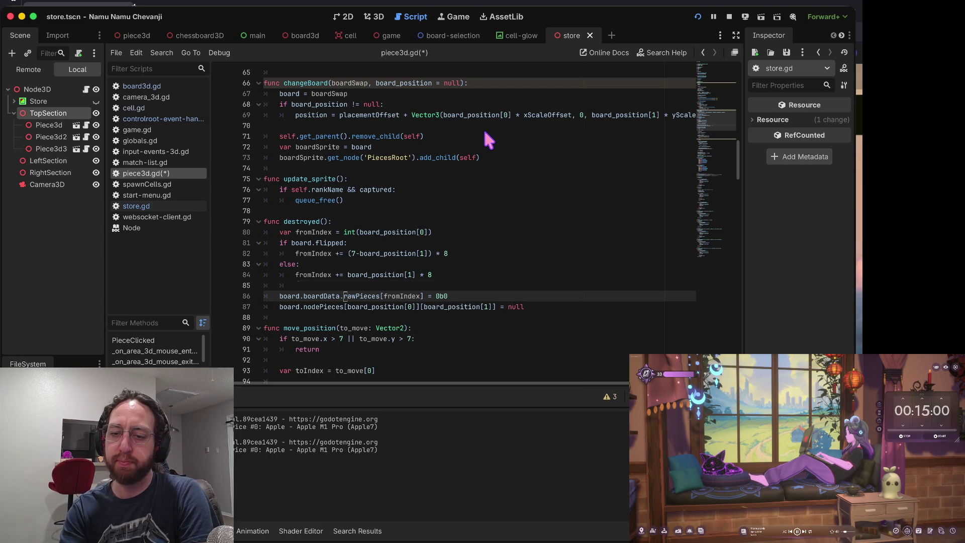
key(Up)
key(Up)
key(super+Left)
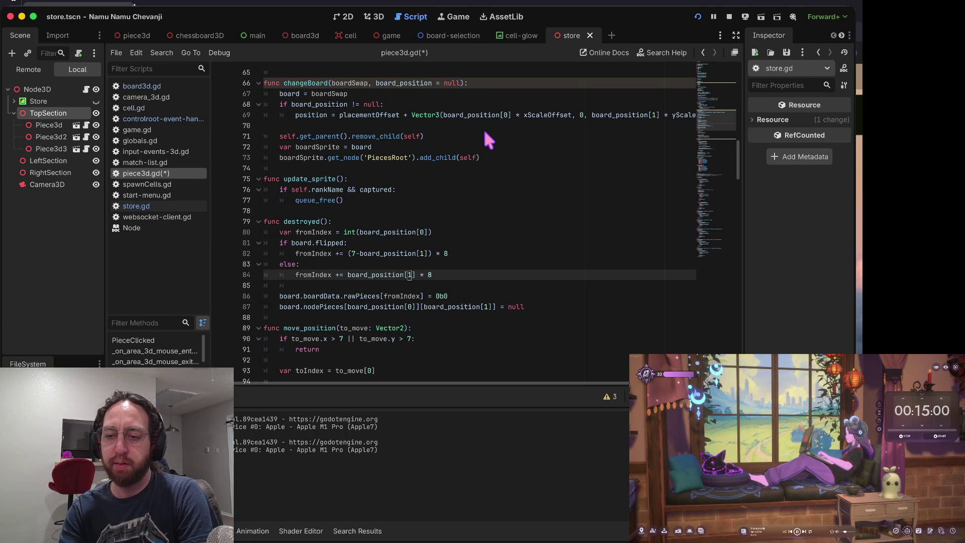
key(Up)
key(Up)
key(Up)
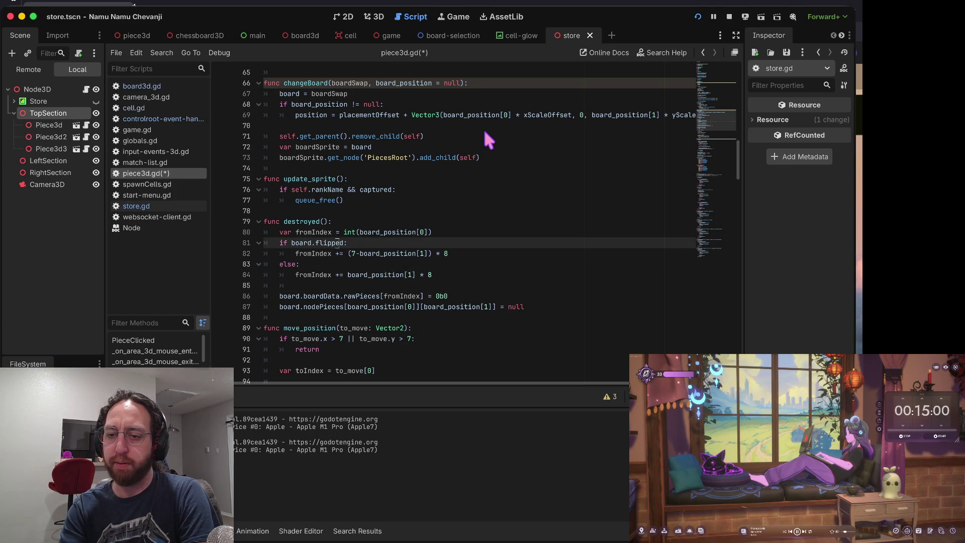
key(Up)
key(Up)
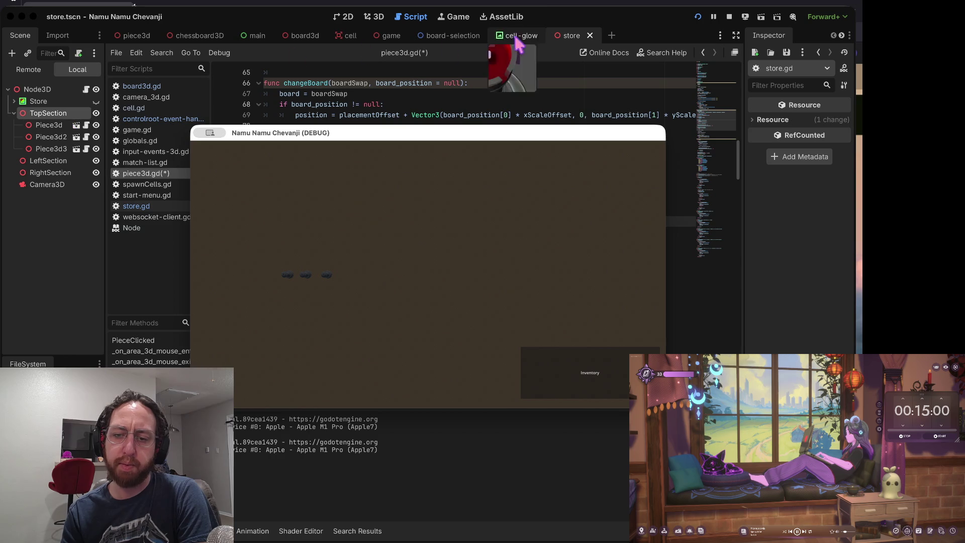
Stop the game, select Camera3D, save the scene and piece3d.gd, and run again
click(288, 83)
click(729, 17)
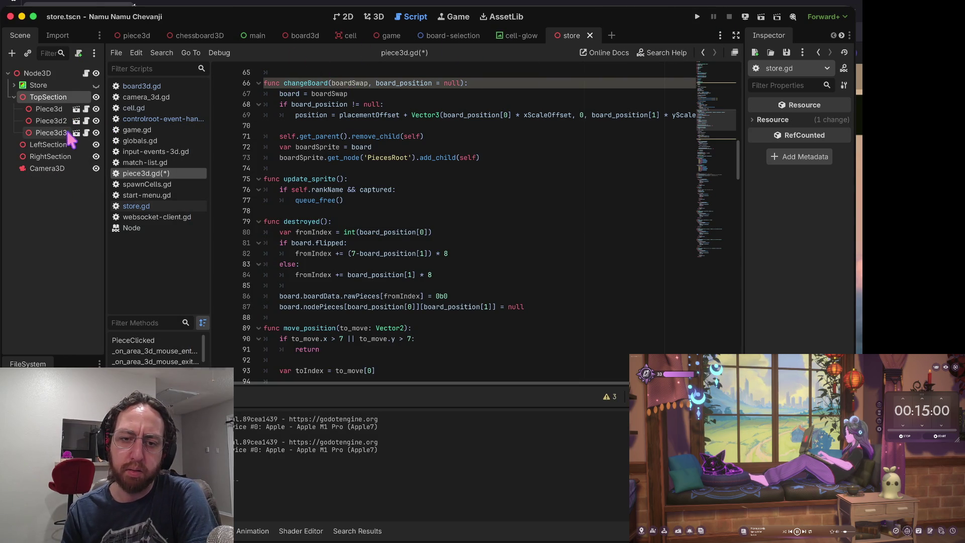
click(56, 168)
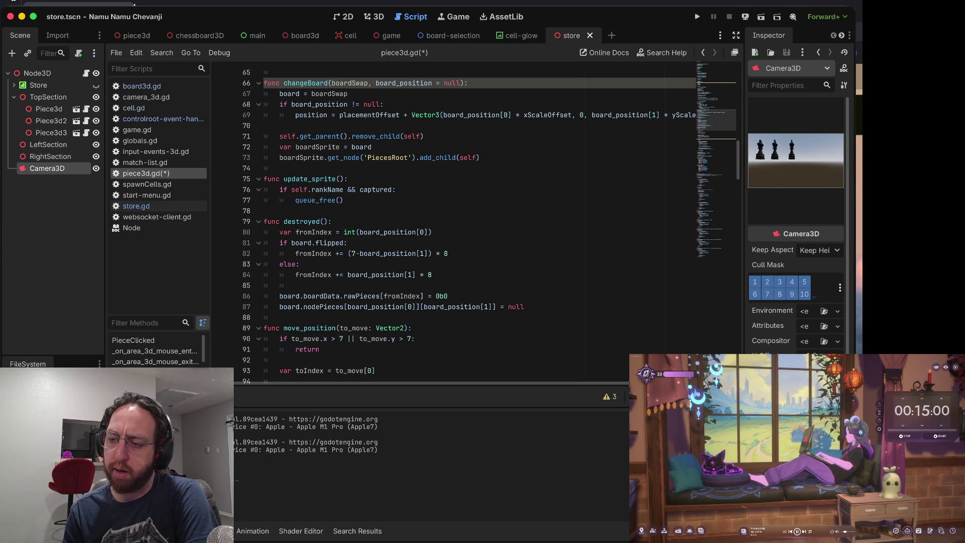
key(super+s)
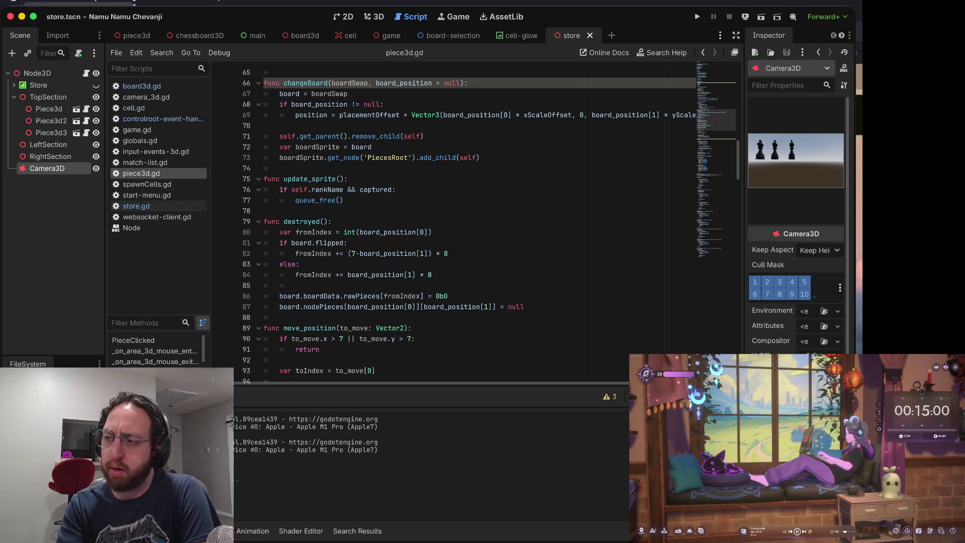
key(super+b)
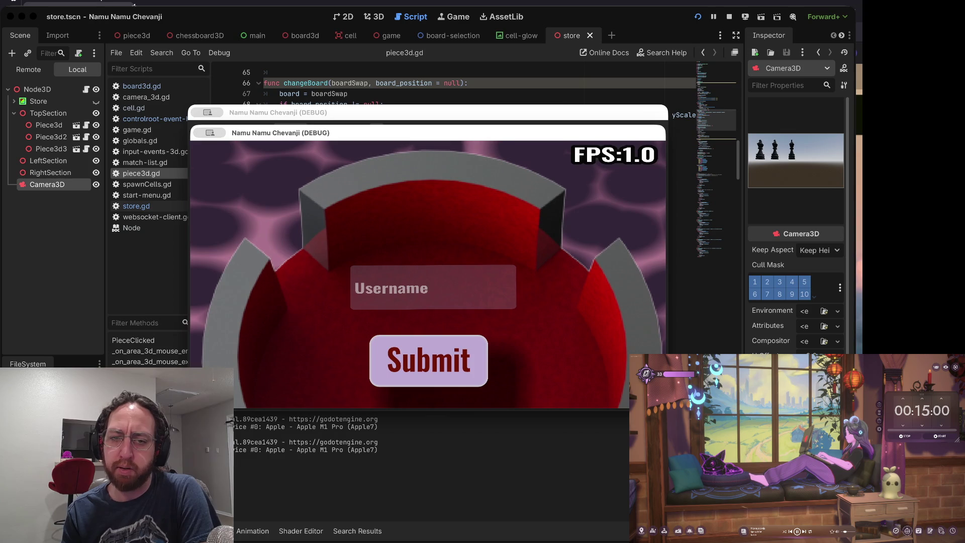
Log into the test run with a one-letter username, view the board, then stop the game
click(442, 273)
text(b)
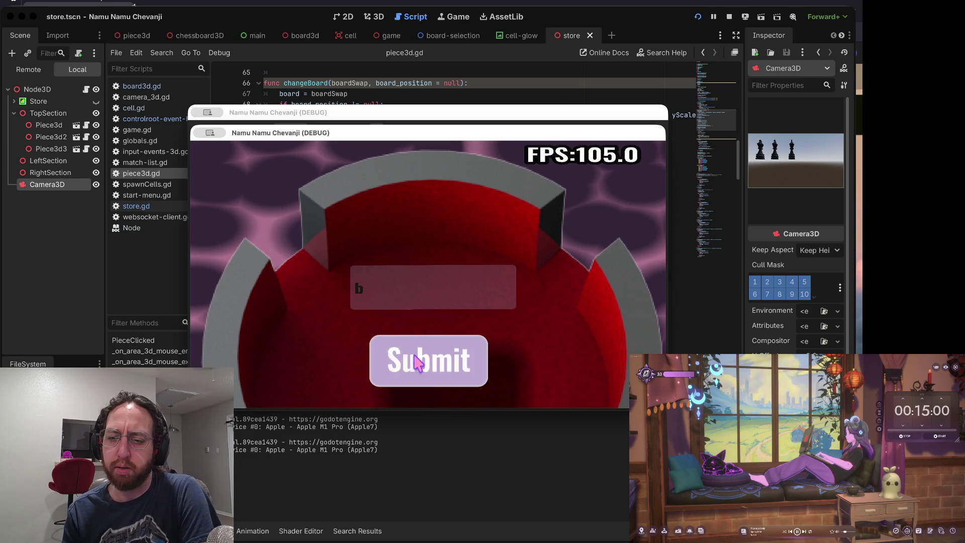
click(417, 362)
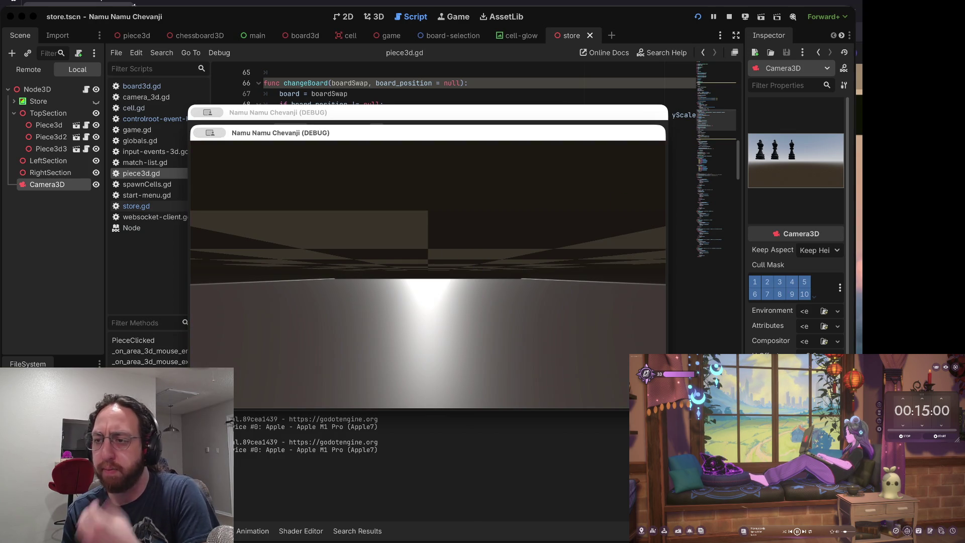
click(729, 18)
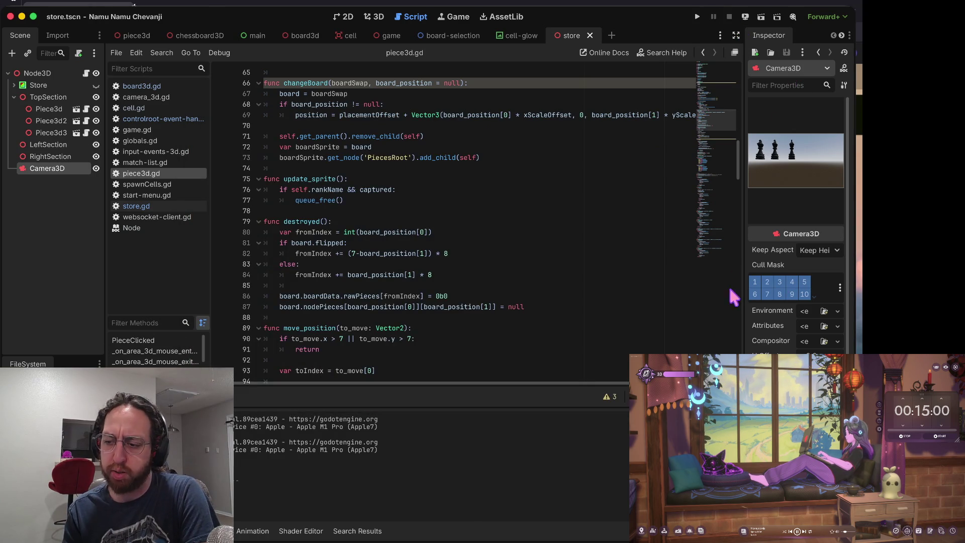
click(529, 232)
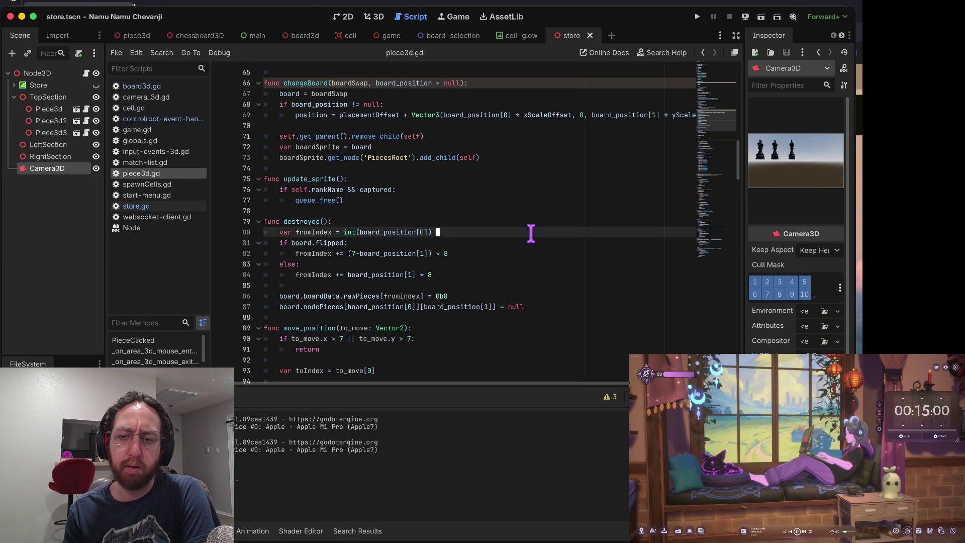
Open controlroot-event-handler.gd and try deleting the blank line above Game.visible, then undo it
click(153, 119)
key(Home)
key(Down)
key(Down)
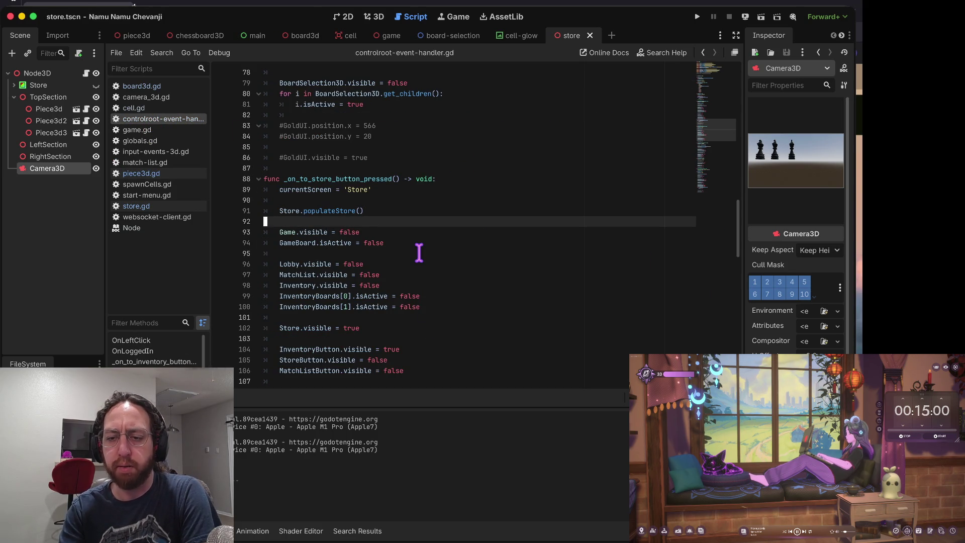
key(Right)
key(Right)
key(Right)
key(Up)
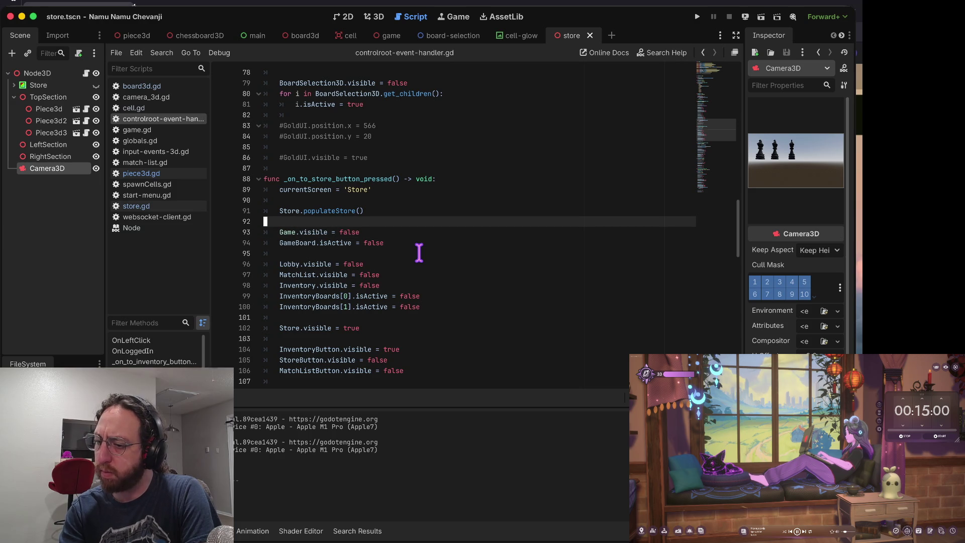
key(Down)
key(Down)
key(Down)
key(Up)
key(Up)
key(Up)
key(Up)
key(Up)
key(Up)
key(Down)
key(Down)
key(Down)
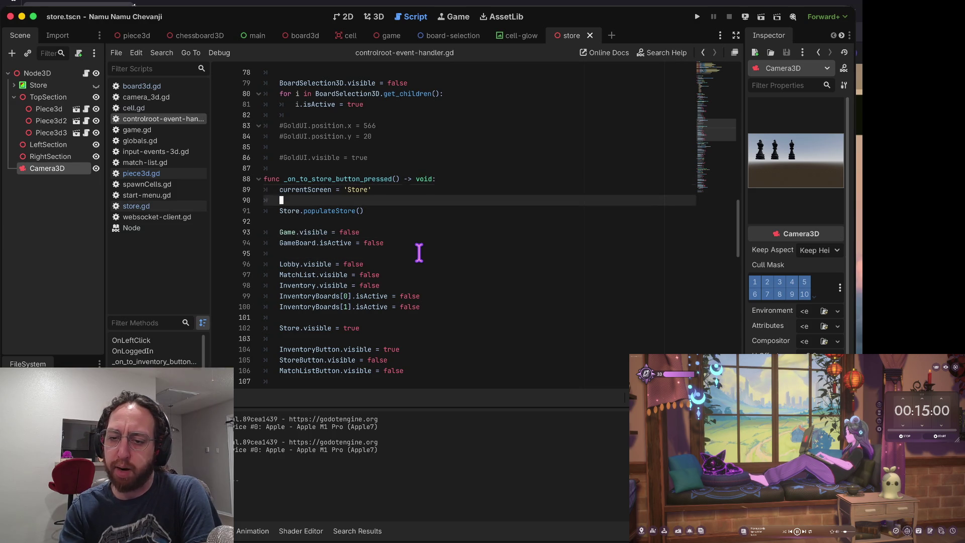
key(Delete)
key(Down)
key(super+z)
key(Down)
key(Up)
key(Up)
key(Up)
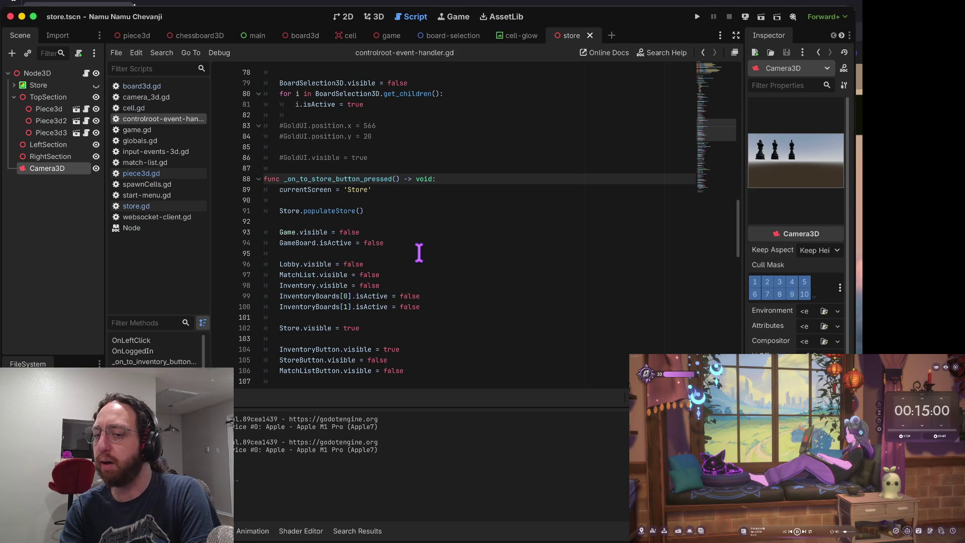
Review the store handler's Lobby through InventoryBoards hide lines down to MatchListButton
key(Down)
key(Down)
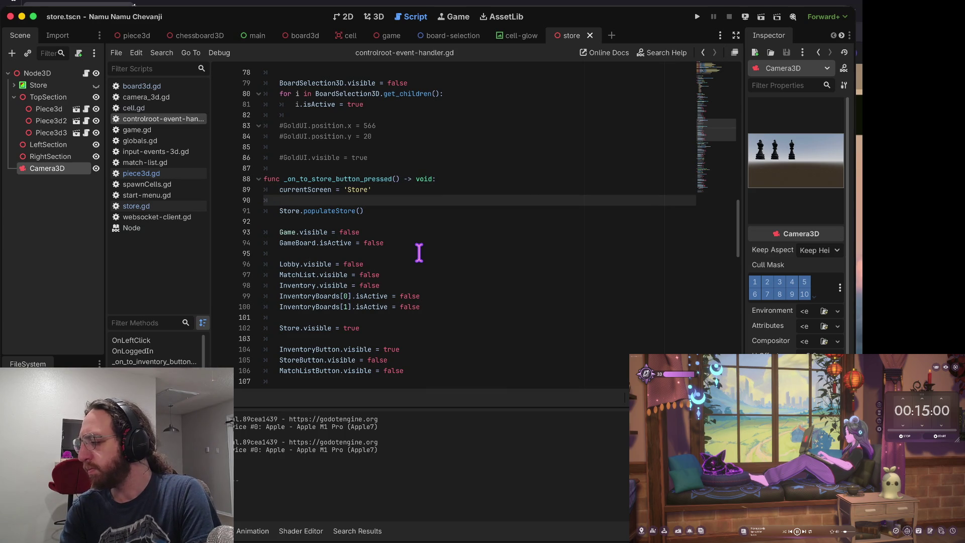
key(Down)
key(Down)
key(Down)
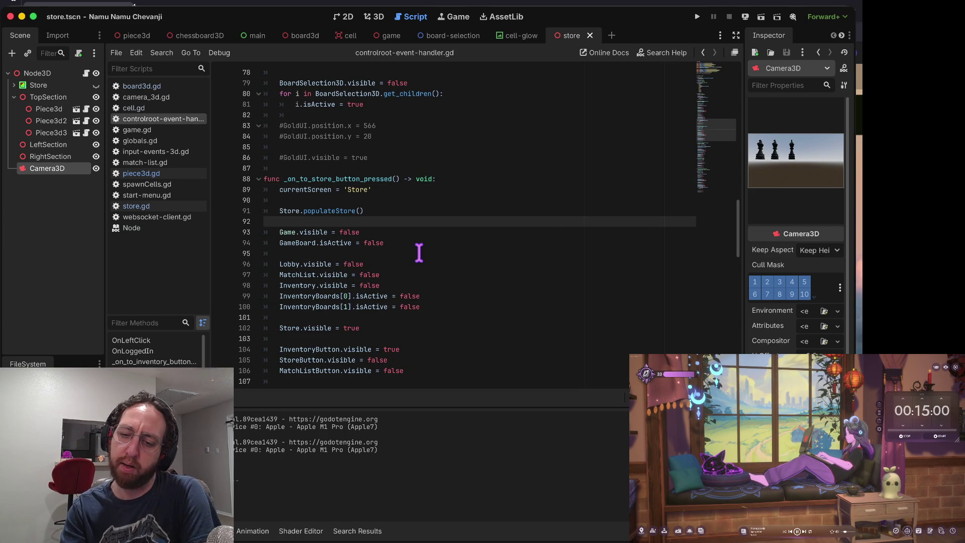
key(Down)
key(Down)
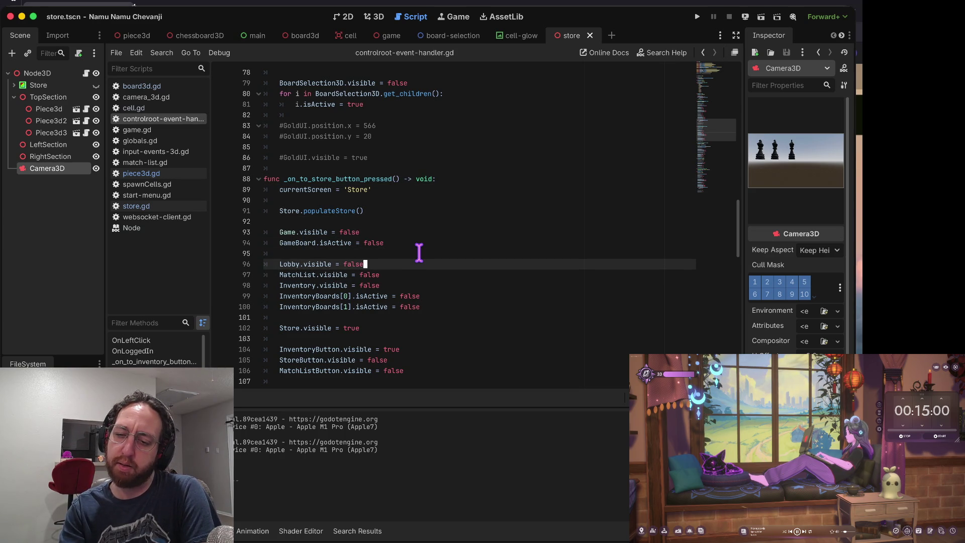
key(shift+Down)
key(shift+Down)
key(shift+Down)
key(Up)
key(Up)
key(Up)
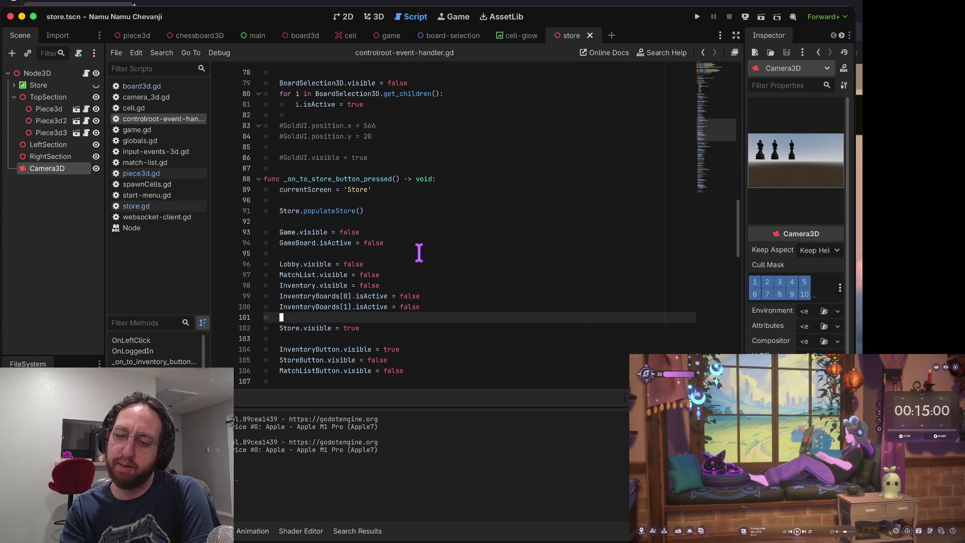
key(Up)
key(Up)
key(Up)
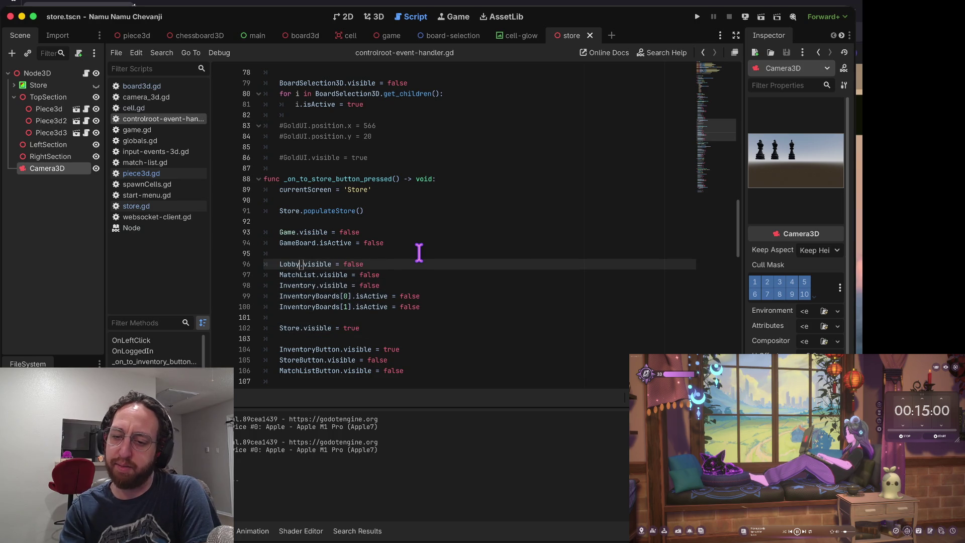
key(Down)
key(Down)
key(Down)
key(Down)
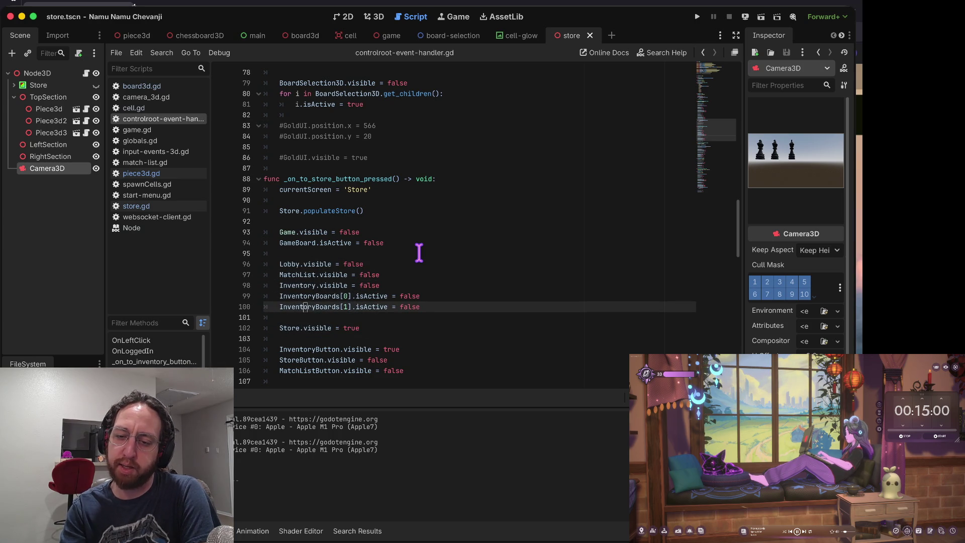
key(Up)
key(Up)
key(Up)
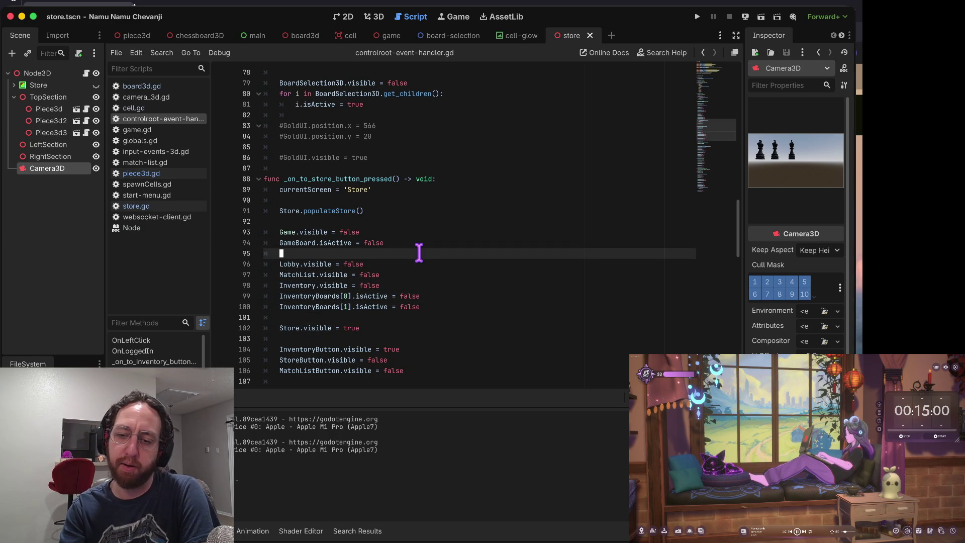
key(Down)
key(Down)
key(Down)
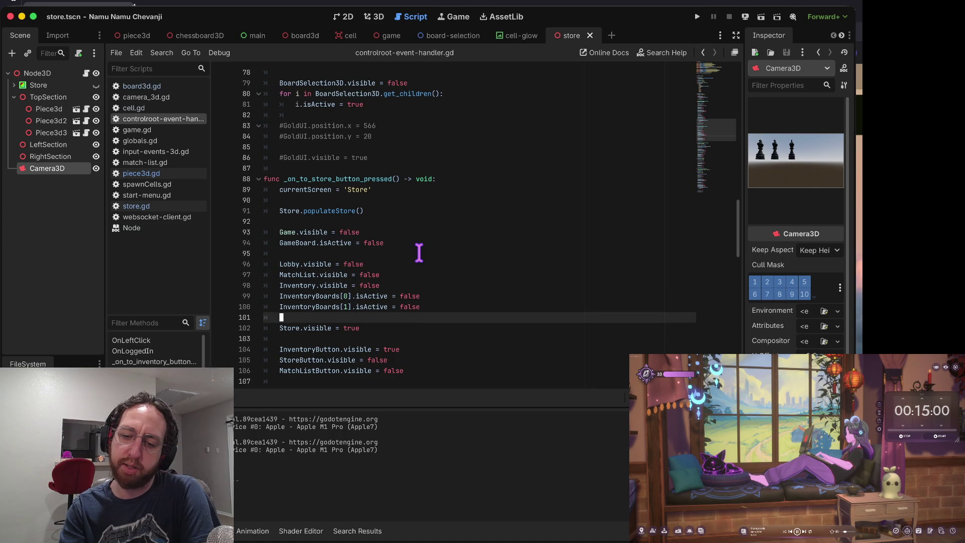
key(Down)
key(Down)
key(Down)
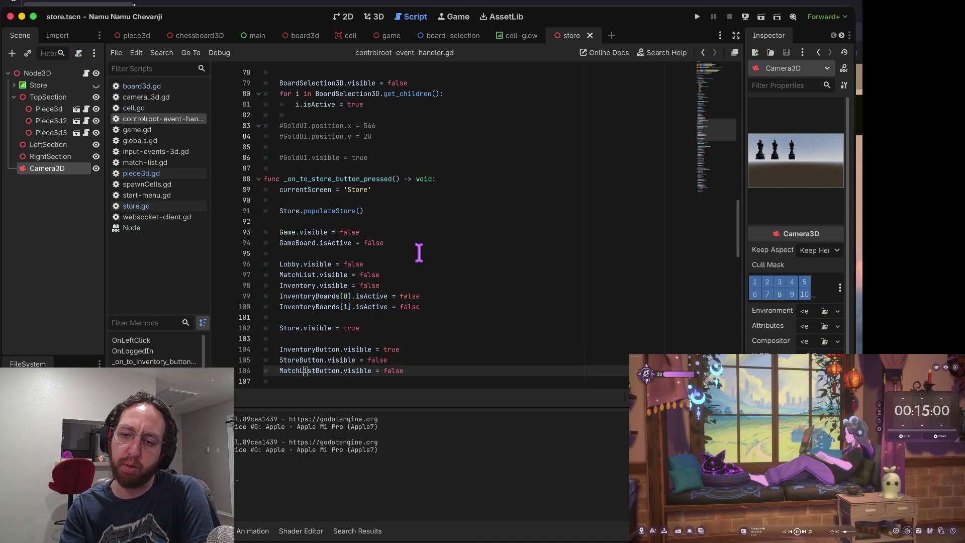
key(Up)
key(Up)
key(Up)
key(shift+Down)
key(Up)
key(Up)
key(Up)
key(Down)
key(Down)
key(Down)
key(Down)
key(Down)
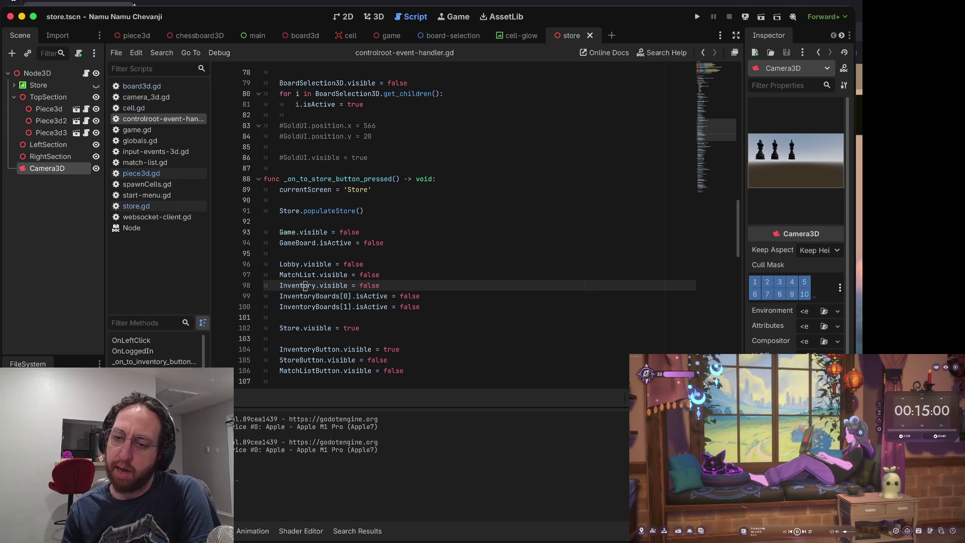
Scroll down to the on_logout handler and place the caret inside it
scroll(571, 262, up, 20)
scroll(571, 261, down, 20)
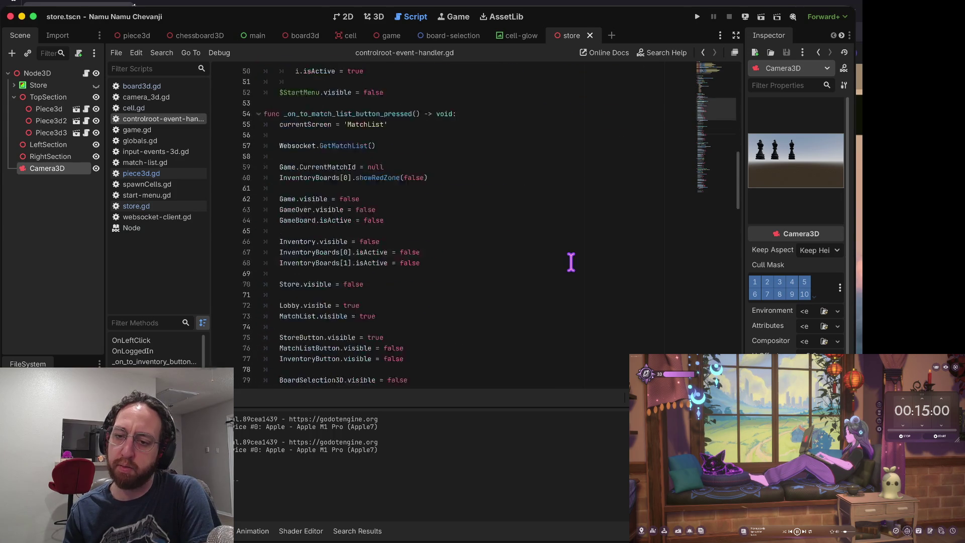
scroll(571, 262, down, 20)
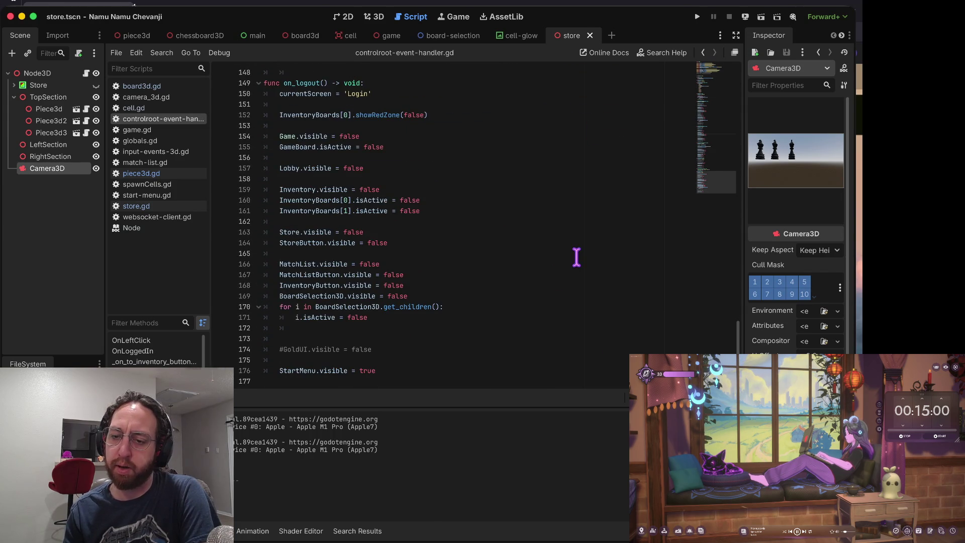
click(456, 248)
Declare an empty func hideAll() -> void: below _ready, above onBoardSelect
key(super+Up)
key(Down)
key(Down)
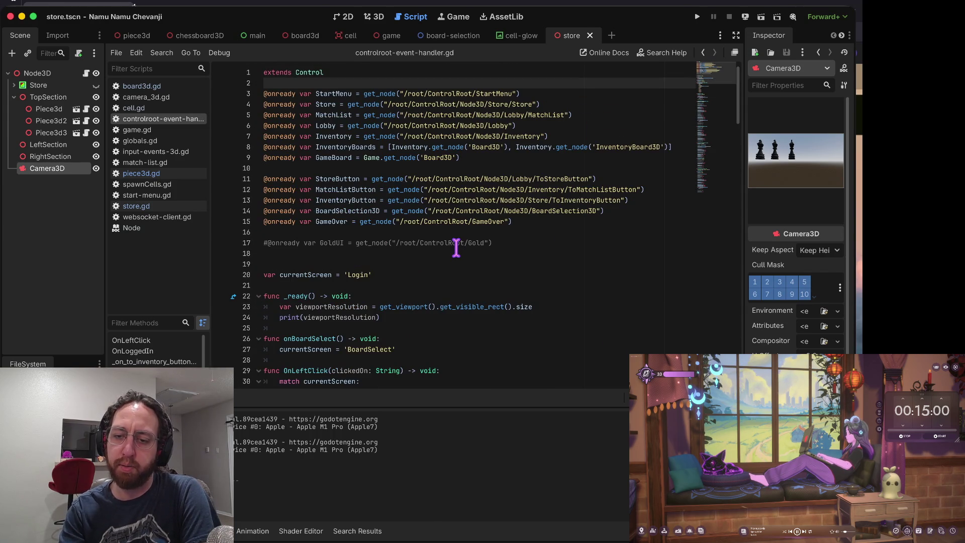
key(Down)
key(Down)
key(Down)
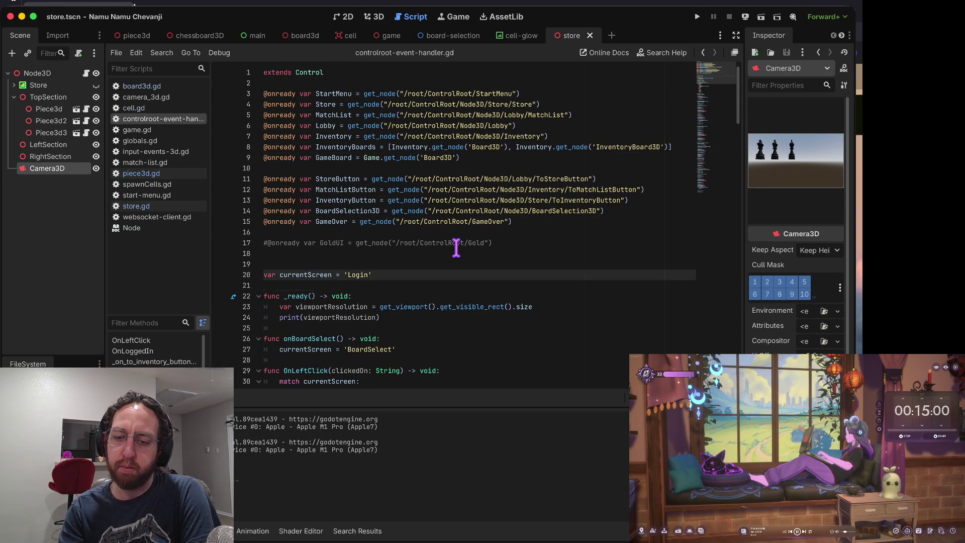
key(Down)
key(Return)
text(func hide)
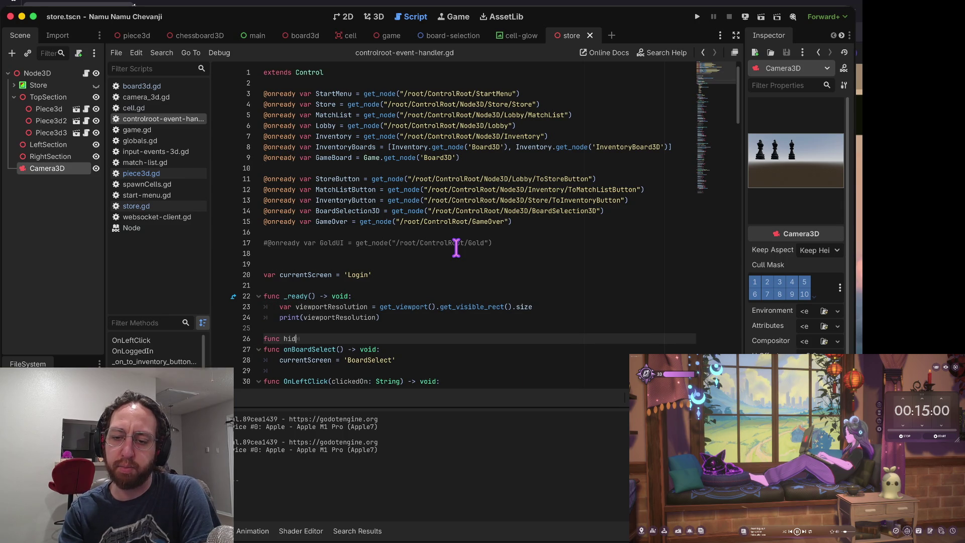
text(All() )
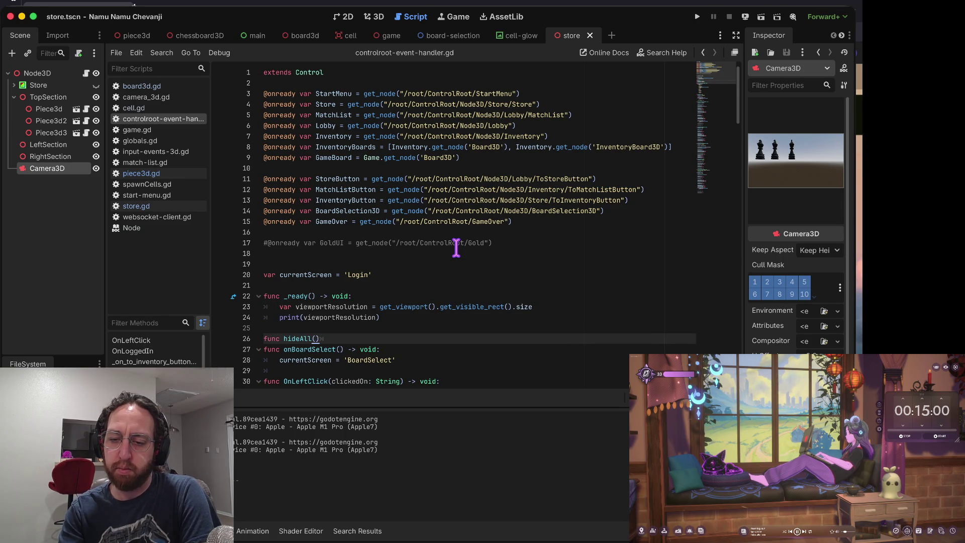
text(-> void:)
key(Return)
key(Return)
key(Up)
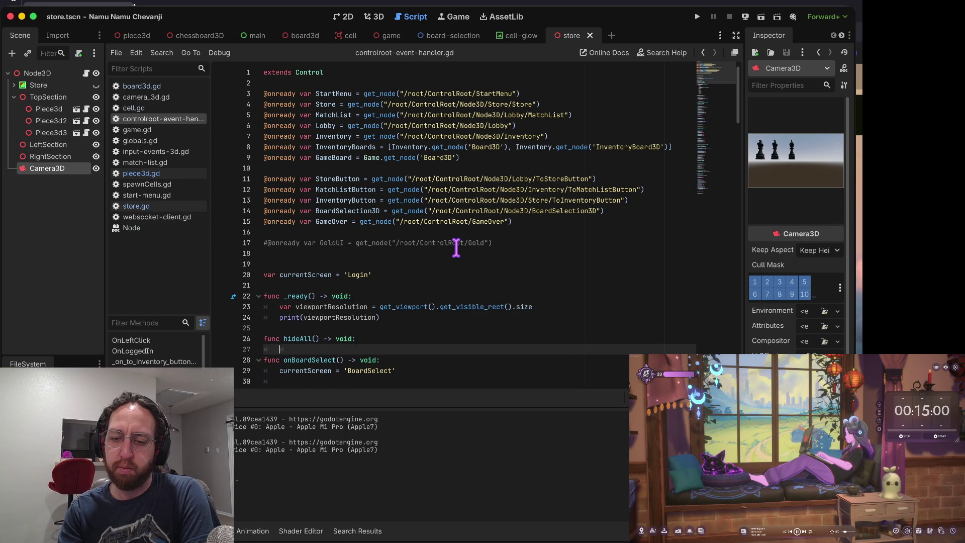
Select and copy the hide lines from the on_logout handler at the script's end
key(ctrl+End)
key(Up)
key(Up)
key(Up)
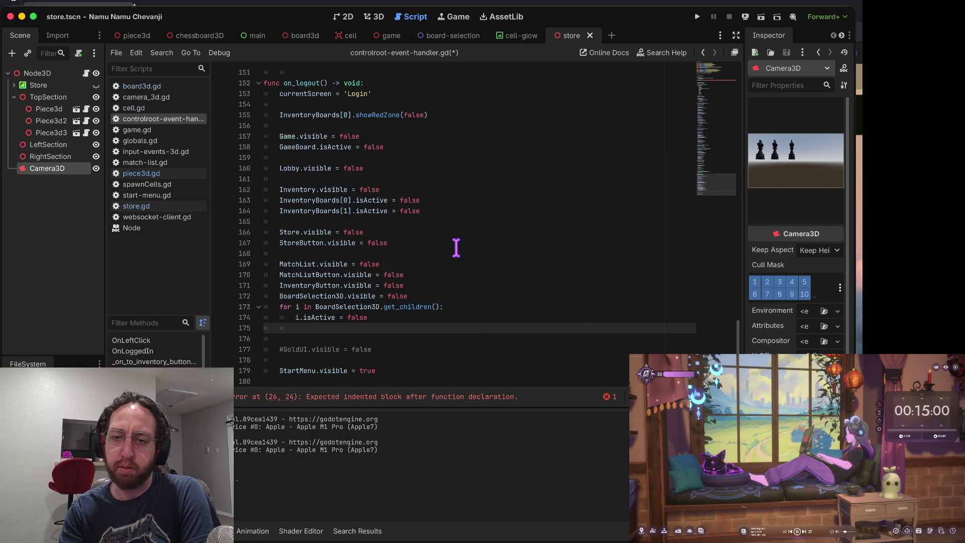
key(Up)
key(Up)
key(Up)
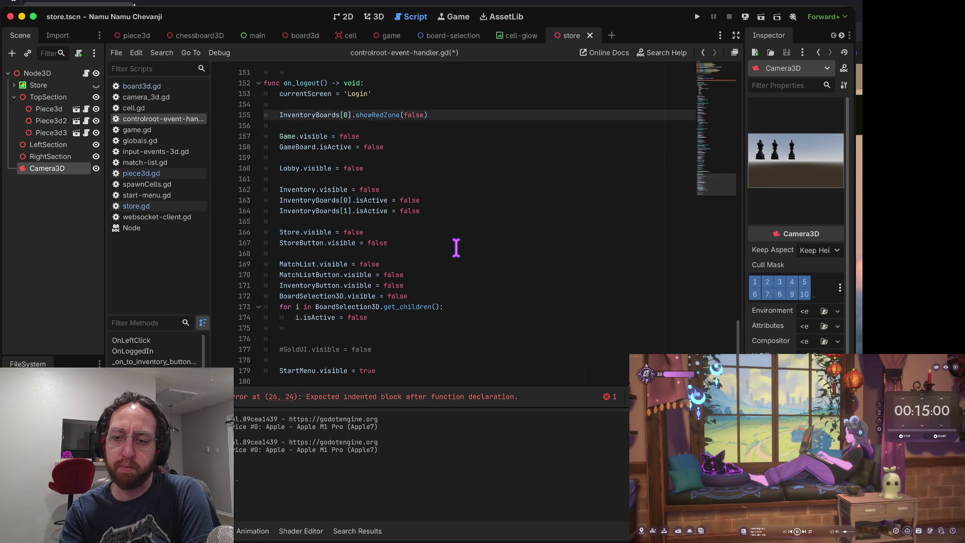
key(shift+Down)
key(shift+Down)
key(shift+Down)
key(shift+Down)
key(shift+Down)
key(shift+Down)
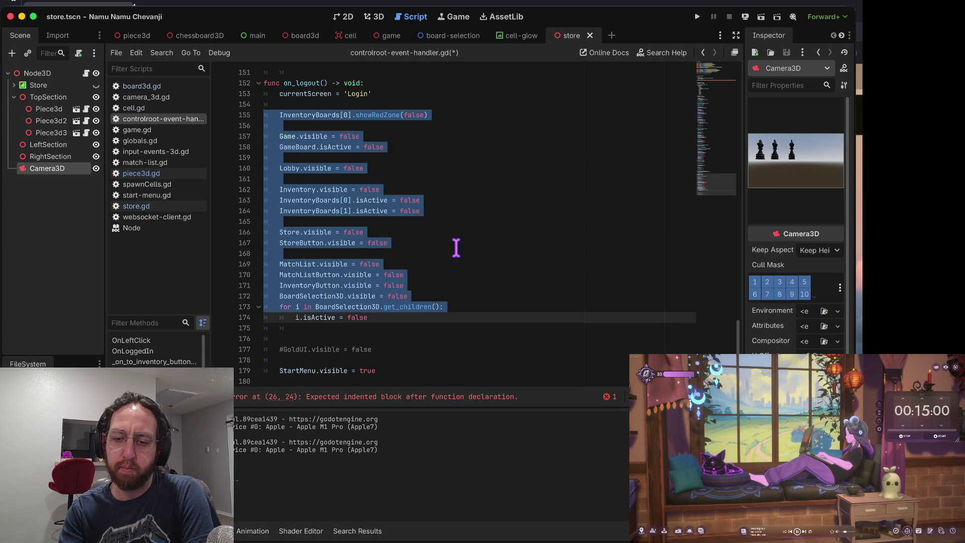
key(shift+Down)
key(shift+Down)
key(shift+Down)
key(Right)
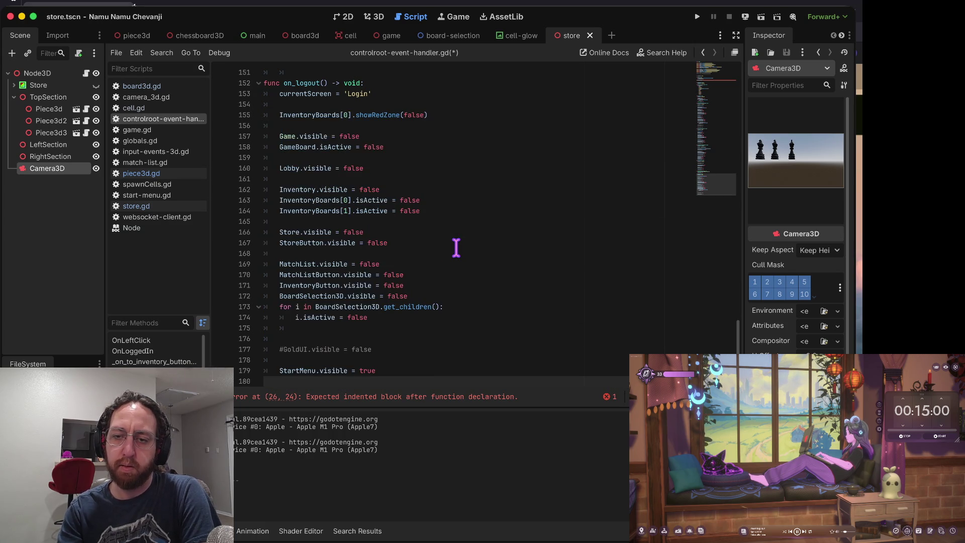
Paste the hide lines into hideAll and tidy the spacing around the GoldUI line
key(super+Up)
key(Down)
key(Down)
key(Down)
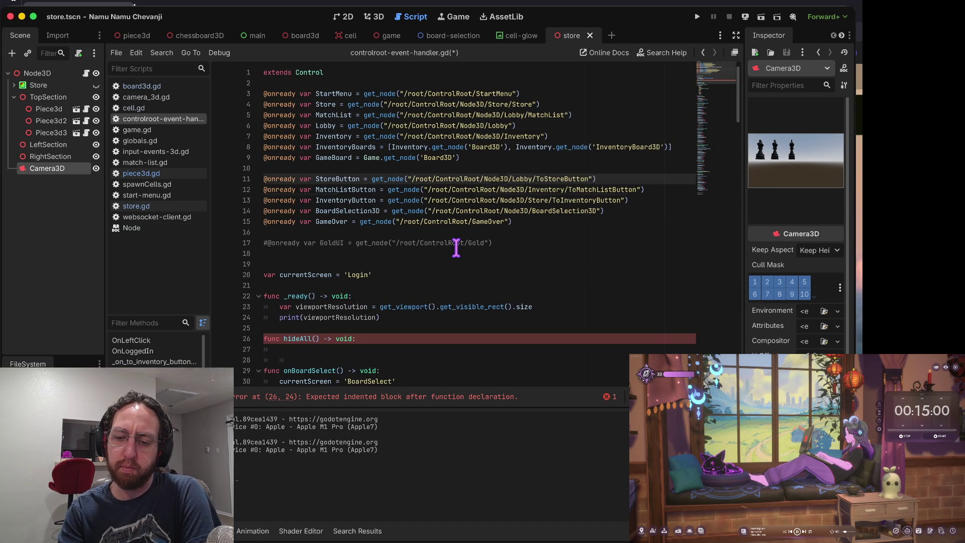
key(Down)
key(Down)
key(Down)
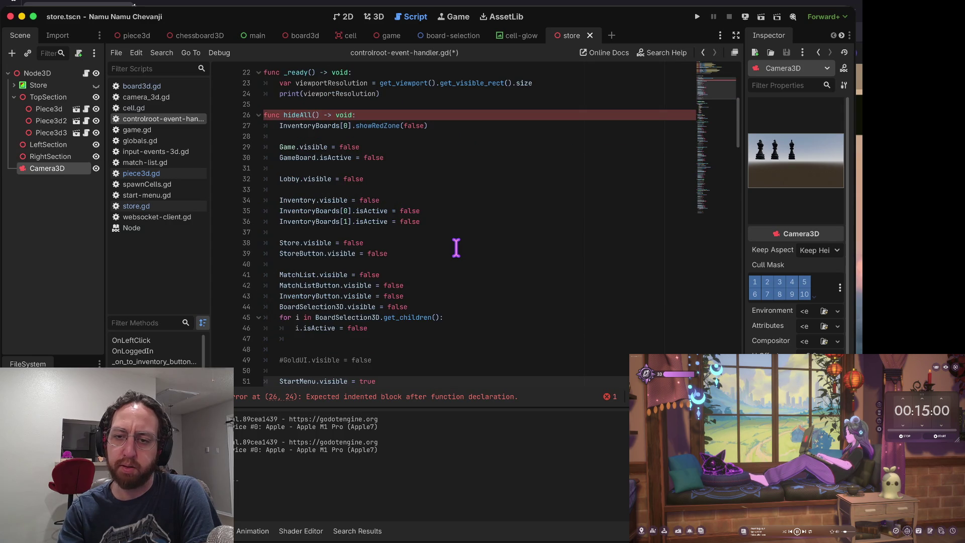
key(Up)
key(Up)
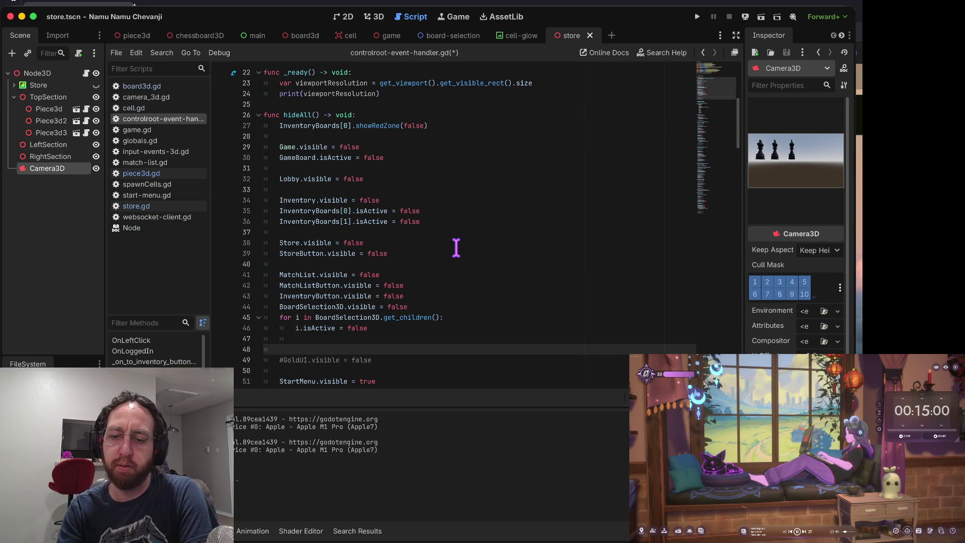
key(Up)
key(Down)
key(Delete)
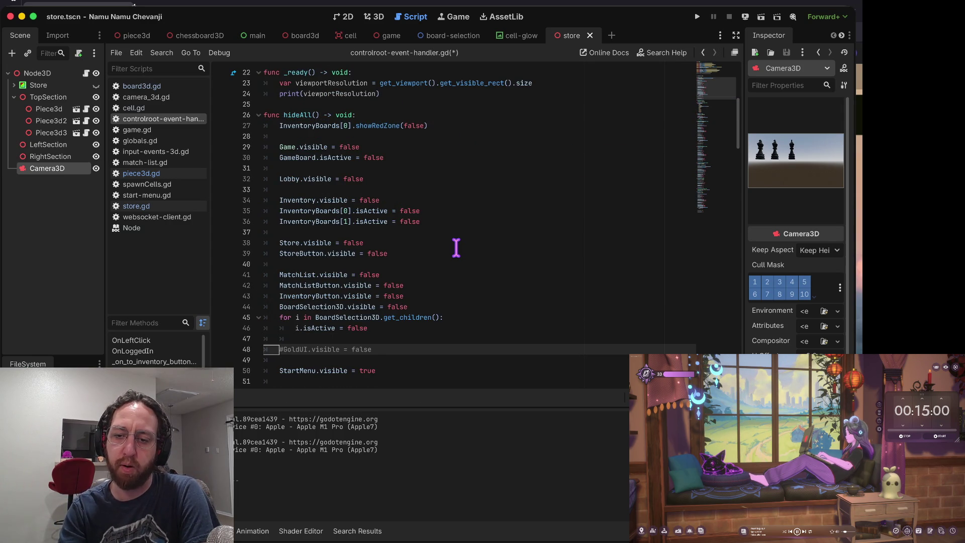
key(Up)
key(Up)
key(Up)
key(Up)
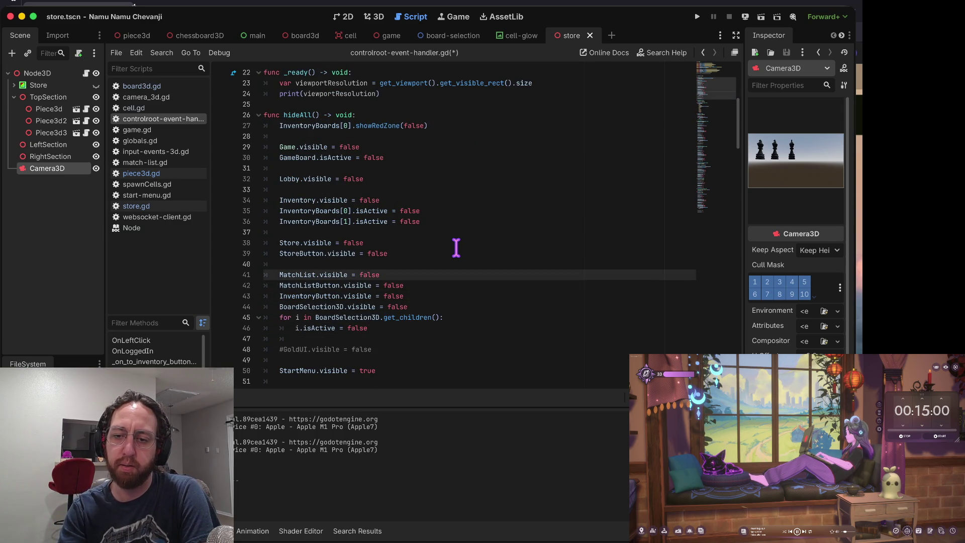
Change StartMenu.visible from true to false in hideAll
key(Down)
key(Down)
key(Down)
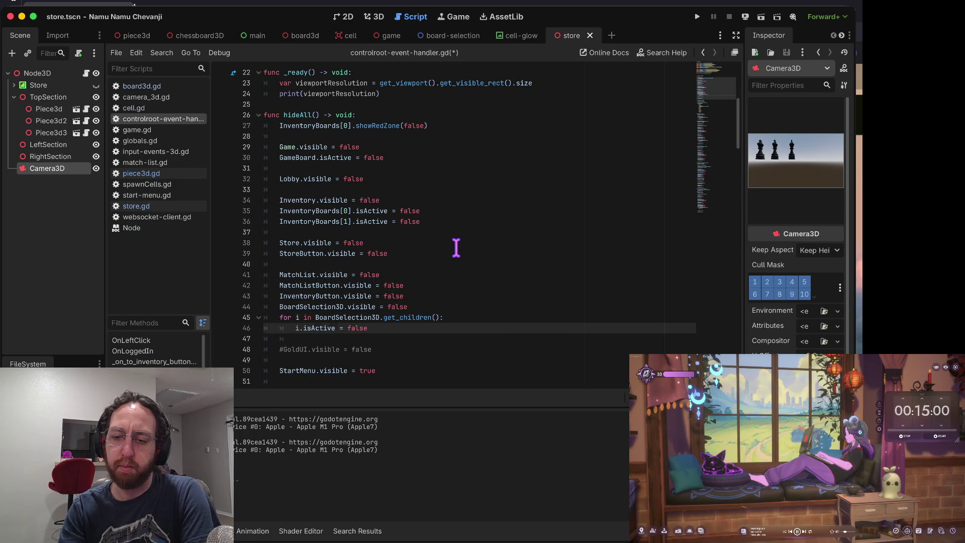
key(End)
key(BackSpace)
key(BackSpace)
key(BackSpace)
text(false)
key(Home)
Review the hideAll body, then return to the logout handler at the end
key(Up)
key(Up)
key(Up)
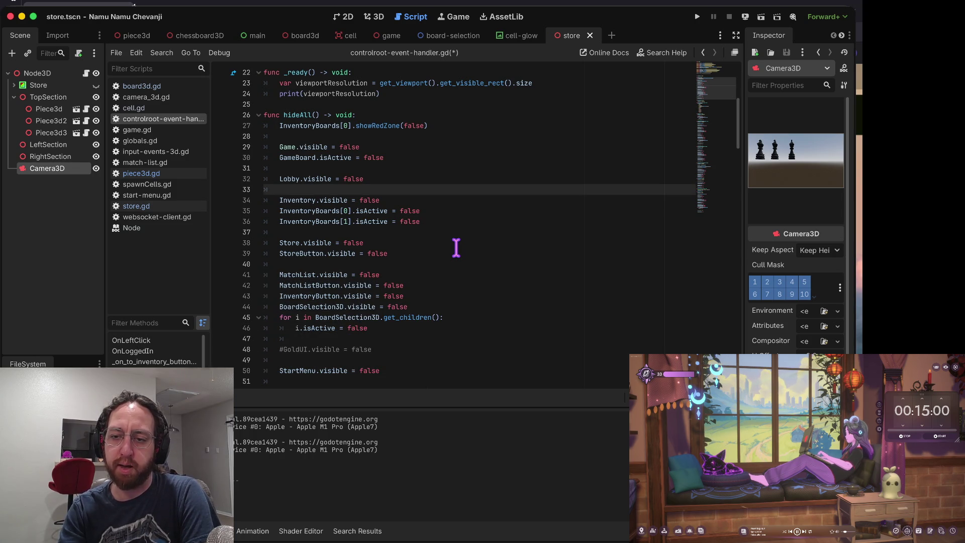
key(Up)
key(Up)
key(Up)
key(Down)
key(Down)
key(Down)
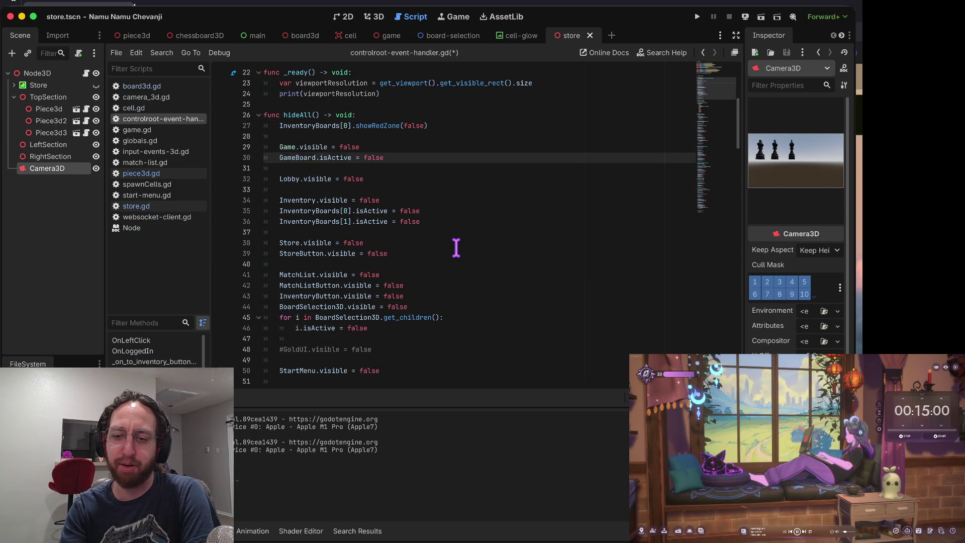
key(Down)
key(Down)
key(Down)
key(Down)
key(Down)
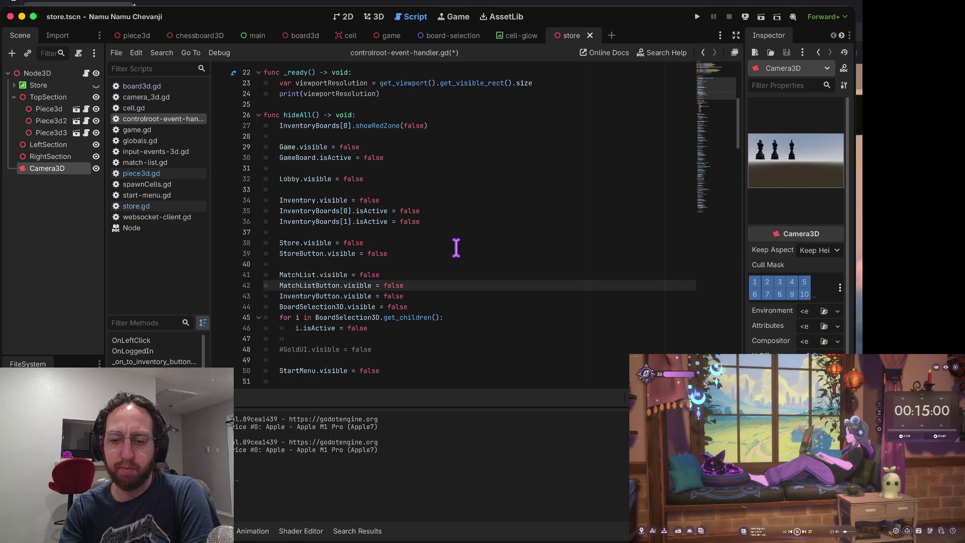
key(super+Down)
key(Up)
key(Up)
key(Up)
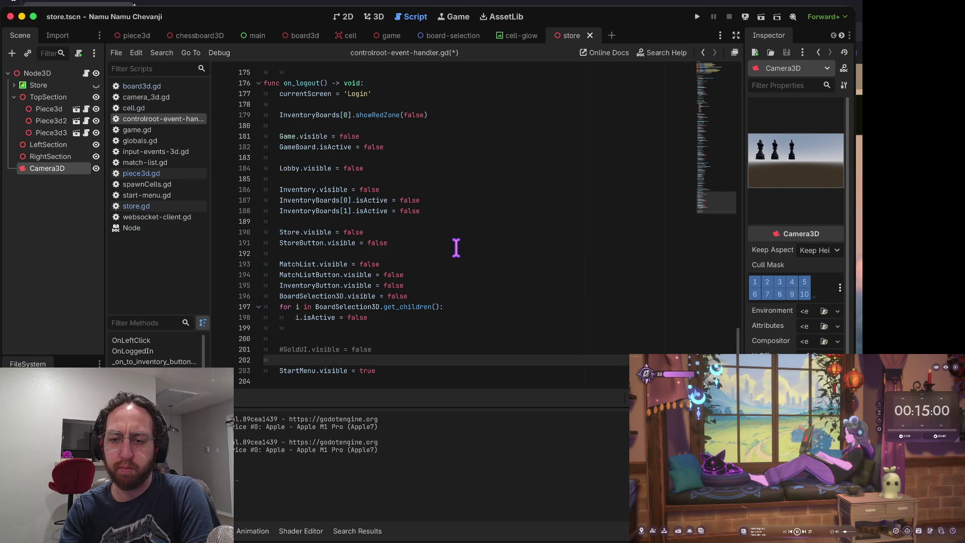
Delete the hide lines from on_logout, keeping the currentScreen = 'Login' line
key(Up)
key(Up)
key(Up)
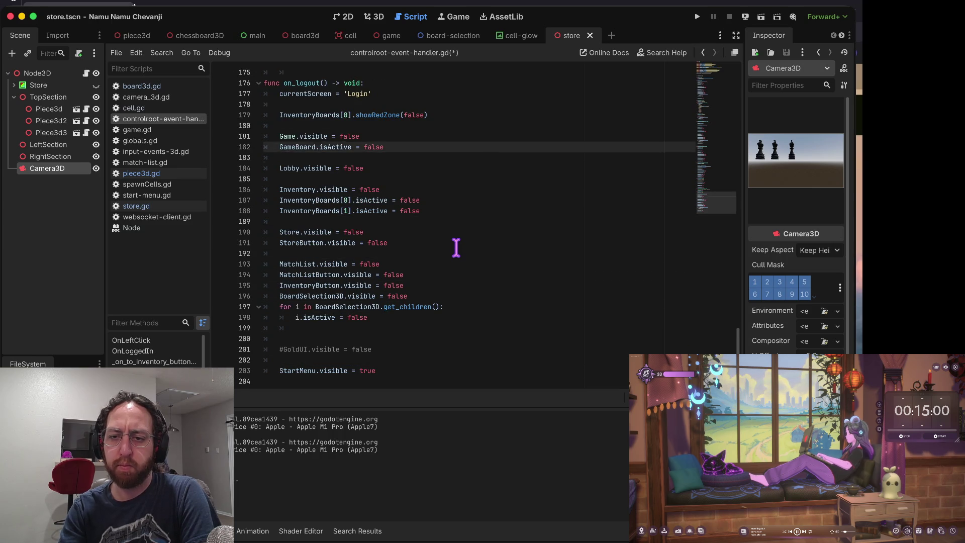
key(Down)
key(shift+Down)
key(shift+super+Down)
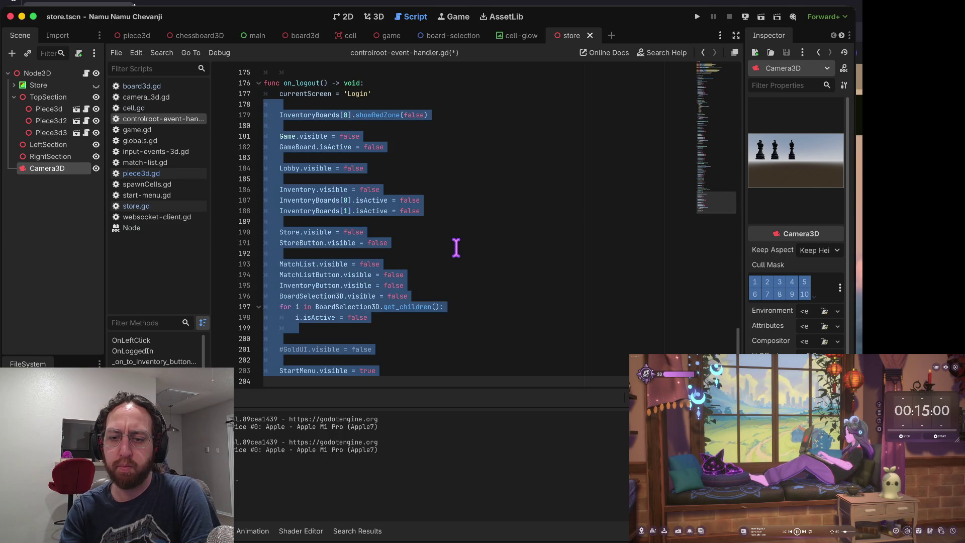
key(Left)
key(shift+Down)
key(shift+Down)
key(shift+Down)
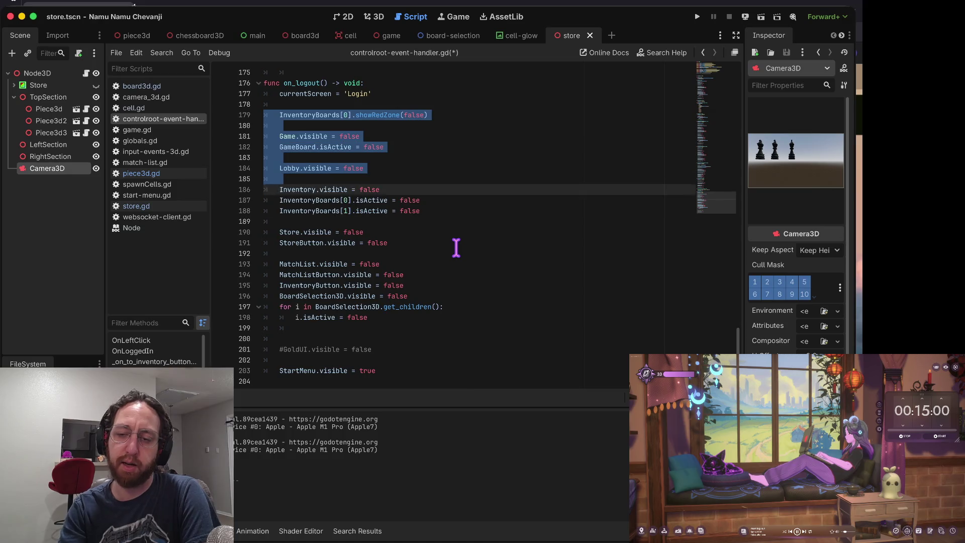
key(shift+Down)
key(shift+Down)
key(shift+Down)
key(BackSpace)
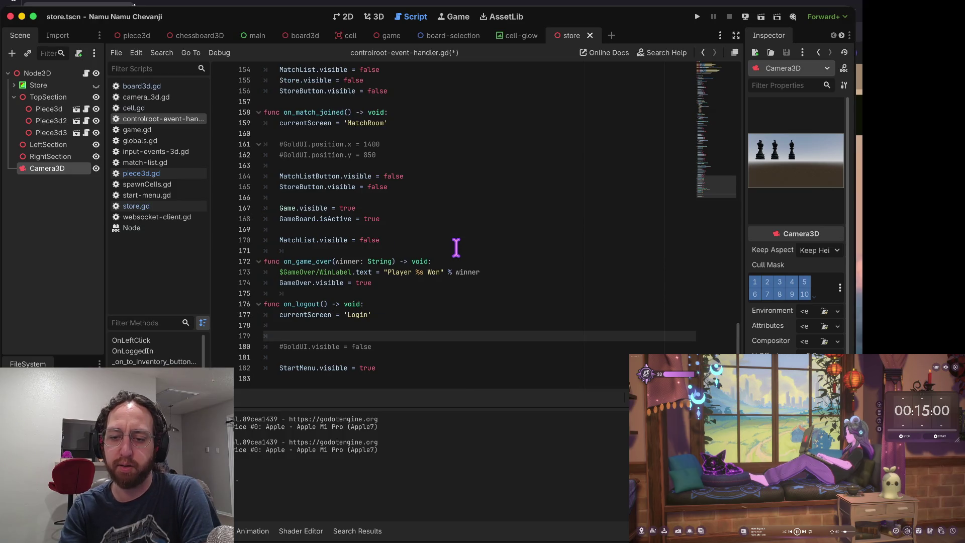
key(Down)
key(Down)
Remove the leftover GoldUI line and extra blank lines in on_logout, then save the script
key(shift+Up)
key(shift+Up)
key(BackSpace)
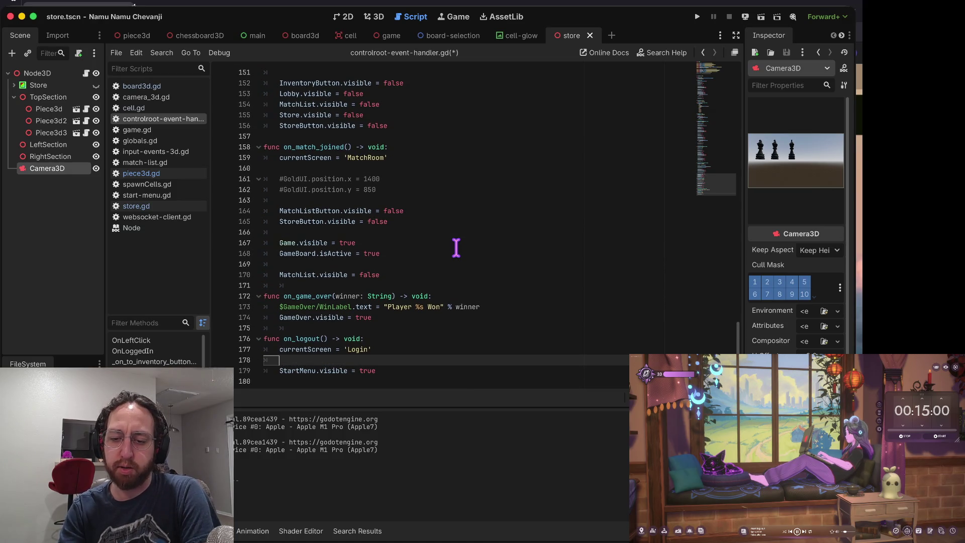
key(Return)
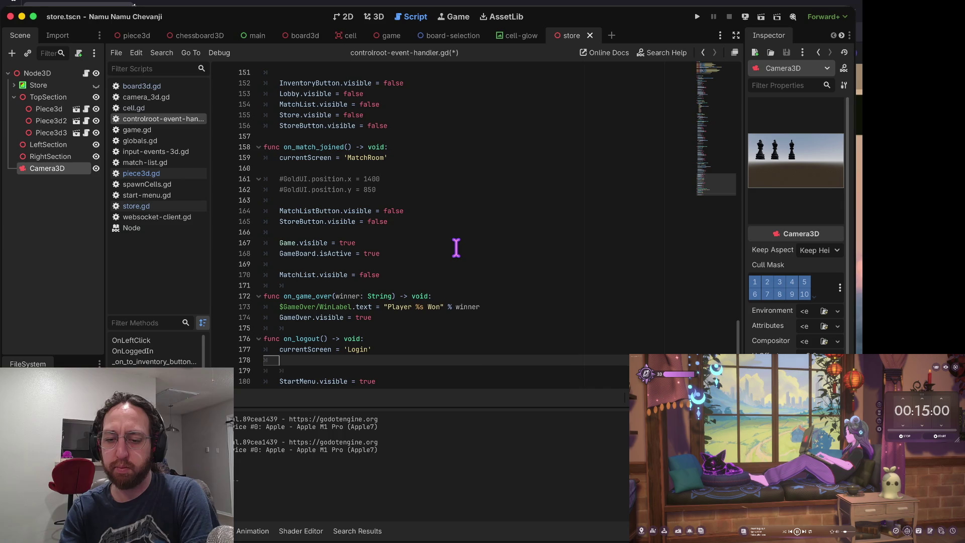
key(Up)
key(Delete)
key(Delete)
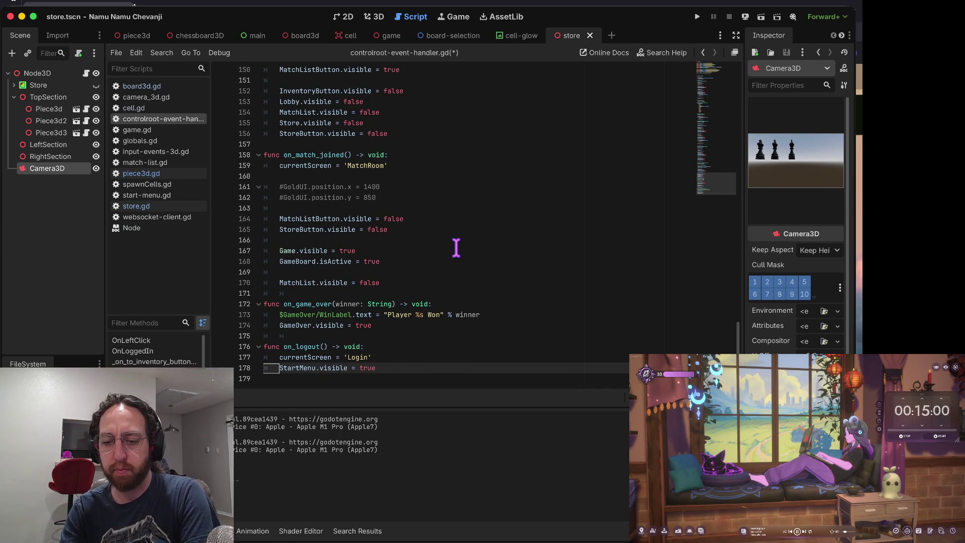
key(ctrl+s)
key(Up)
key(Up)
key(Up)
key(Up)
key(Up)
key(Up)
key(Up)
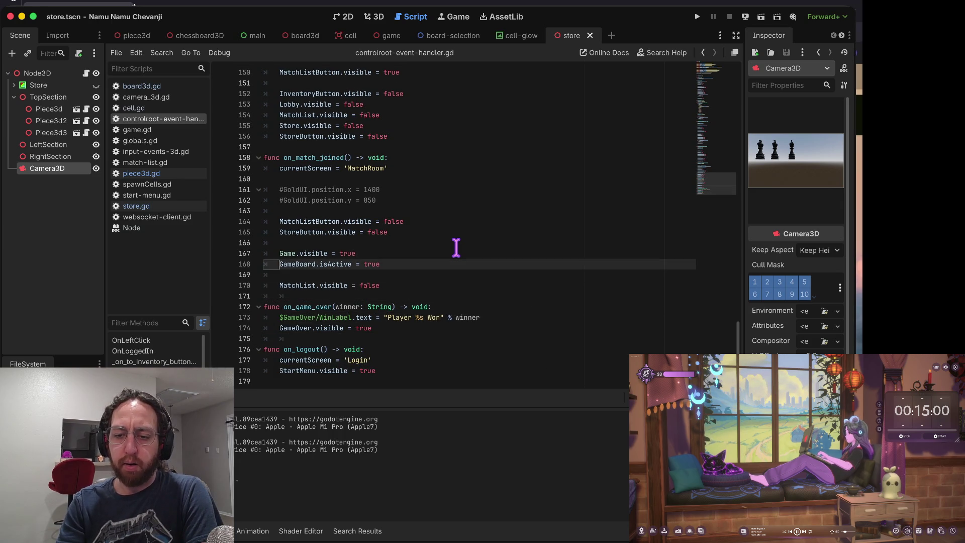
Add a hideAll() call to on_logout via autocompletion and save
key(Down)
key(Down)
key(Down)
key(Down)
key(Down)
key(Return)
text(A)
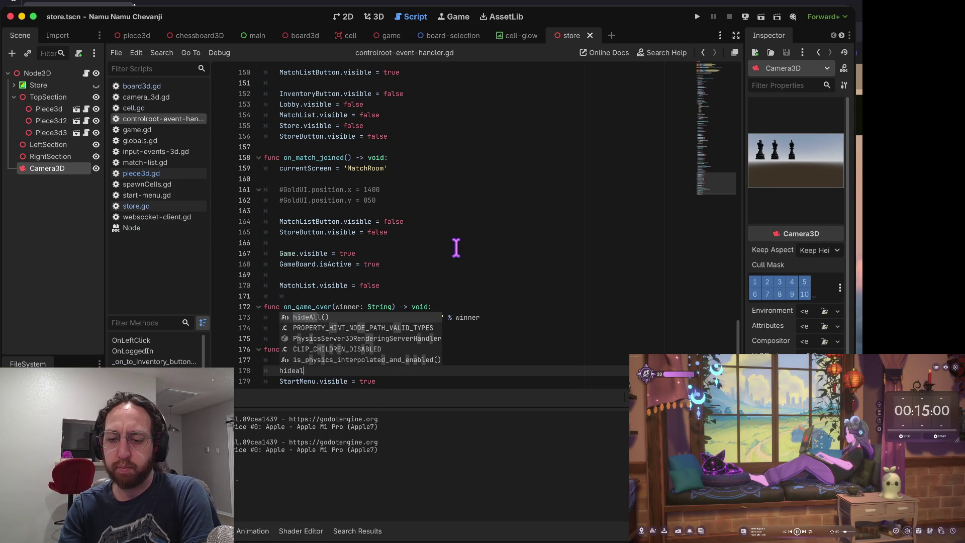
key(Return)
key(super+s)
In on_match_joined, insert hideAll() and remove the MatchListButton, StoreButton and MatchList hide lines, then save
key(Up)
key(Up)
key(Up)
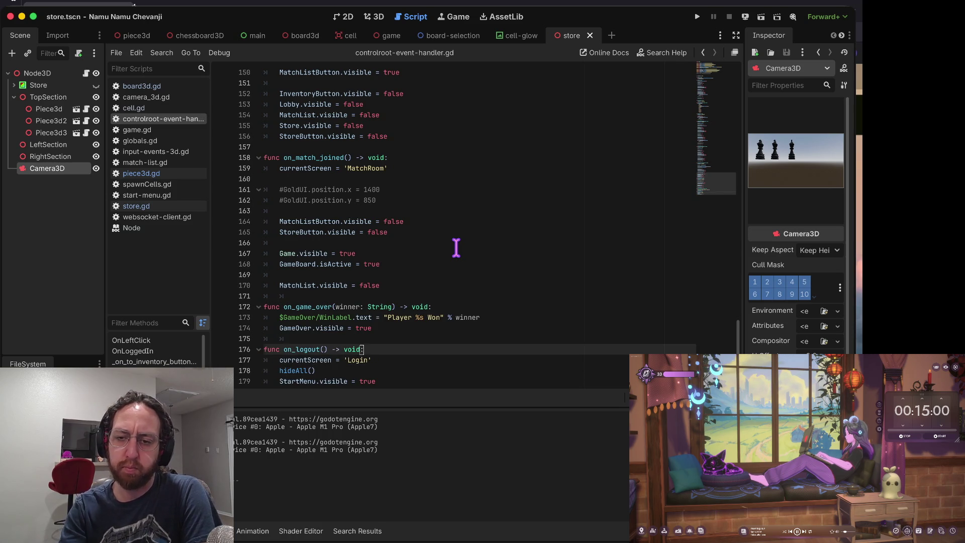
key(Down)
key(Down)
key(Down)
key(Up)
key(Up)
key(Up)
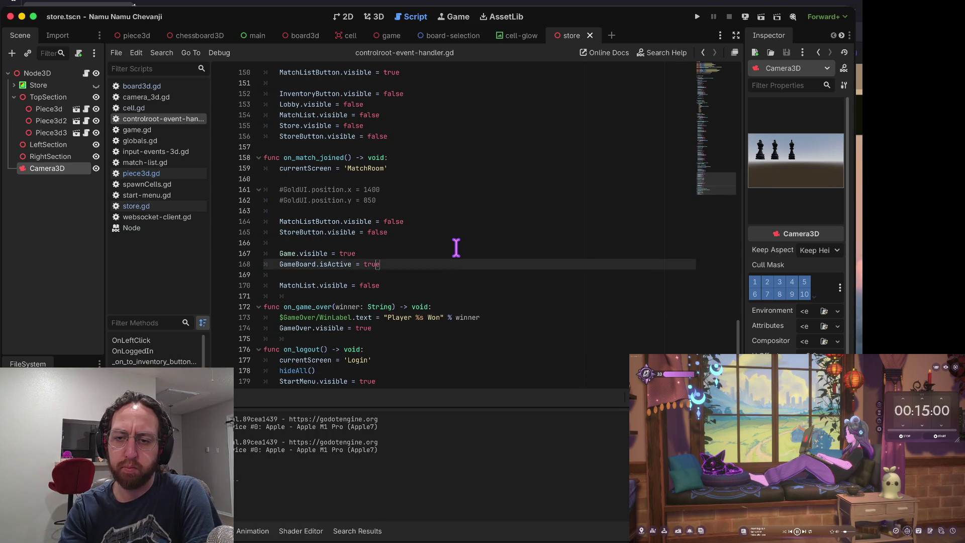
text(hideAll())
key(Down)
key(Down)
key(Down)
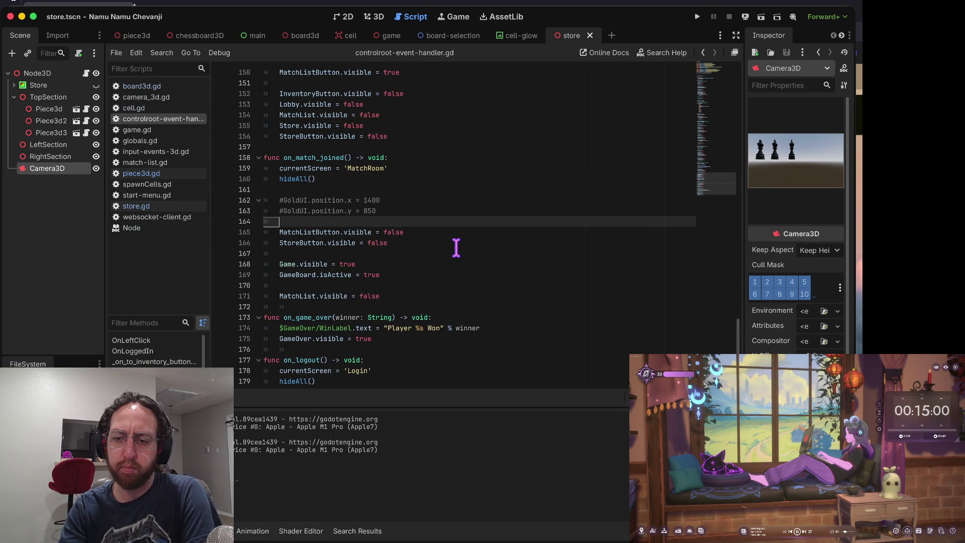
key(super+x)
key(super+x)
key(Down)
key(Down)
key(Down)
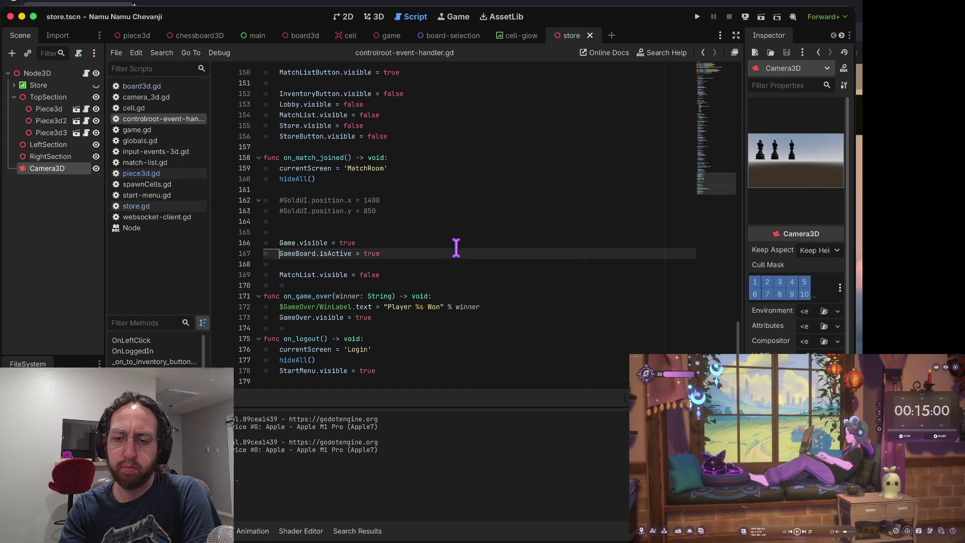
key(super+x)
key(BackSpace)
key(Up)
key(Up)
key(BackSpace)
key(Up)
key(Up)
key(Up)
key(BackSpace)
key(super+s)
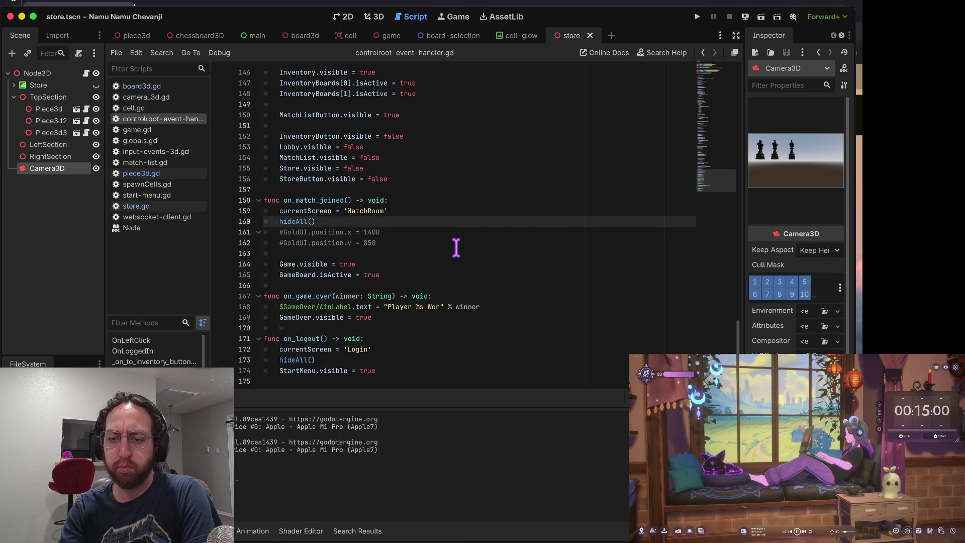
Copy the hideAll() call line for reuse in the inventory-button handler
key(shift+Up)
key(shift+Down)
key(shift+Down)
key(shift+Down)
key(shift+Up)
key(Up)
key(Up)
key(Up)
key(Down)
key(Down)
key(Down)
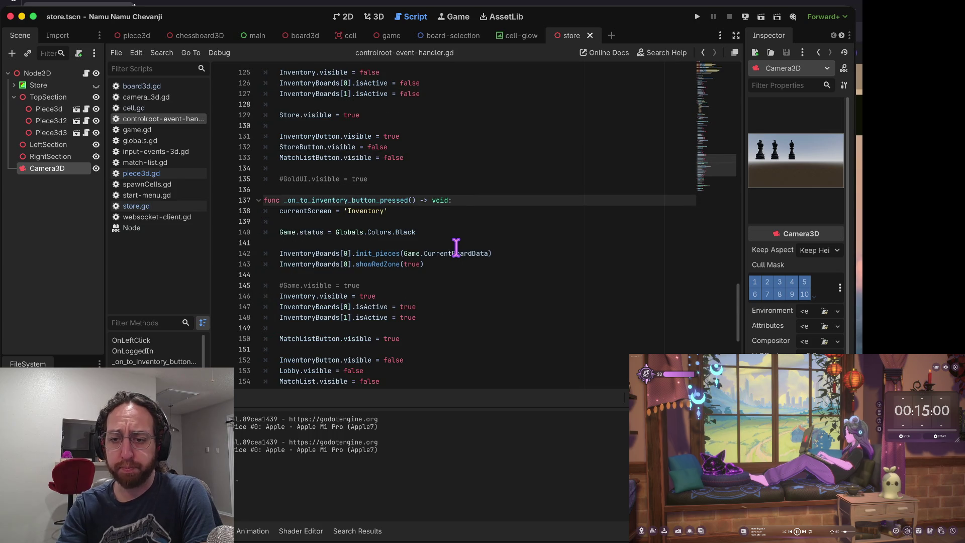
Paste hideAll() into _on_to_inventory_button_pressed and delete its InventoryButton, Lobby and other hide lines
key(Down)
key(Down)
key(Down)
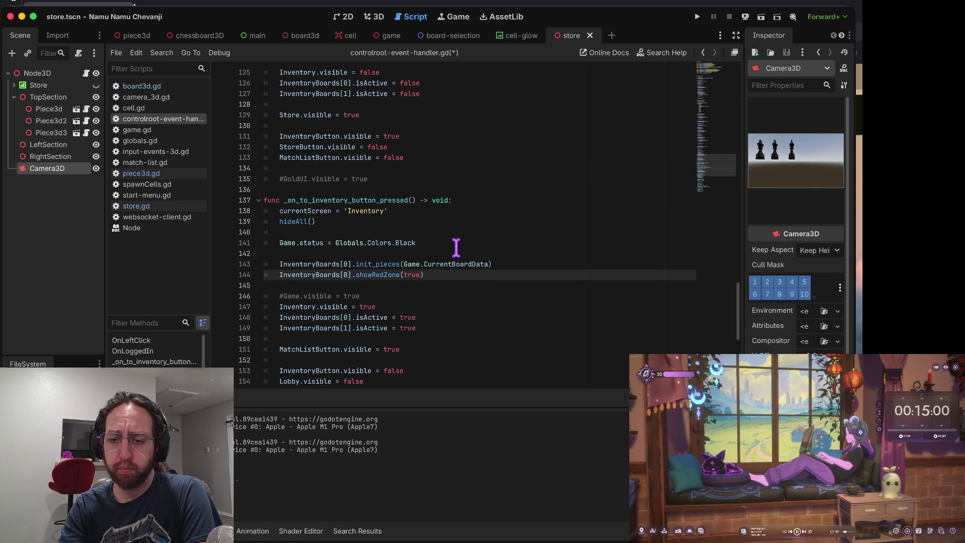
key(Down)
key(shift+Down)
key(shift+Down)
key(Down)
key(Down)
key(Down)
key(Down)
key(Down)
key(ctrl+shift+Right)
text(StoreButton)
key(Down)
key(ctrl+shift+k)
key(ctrl+shift+k)
key(Up)
key(Up)
key(BackSpace)
key(BackSpace)
key(Up)
key(Up)
key(Up)
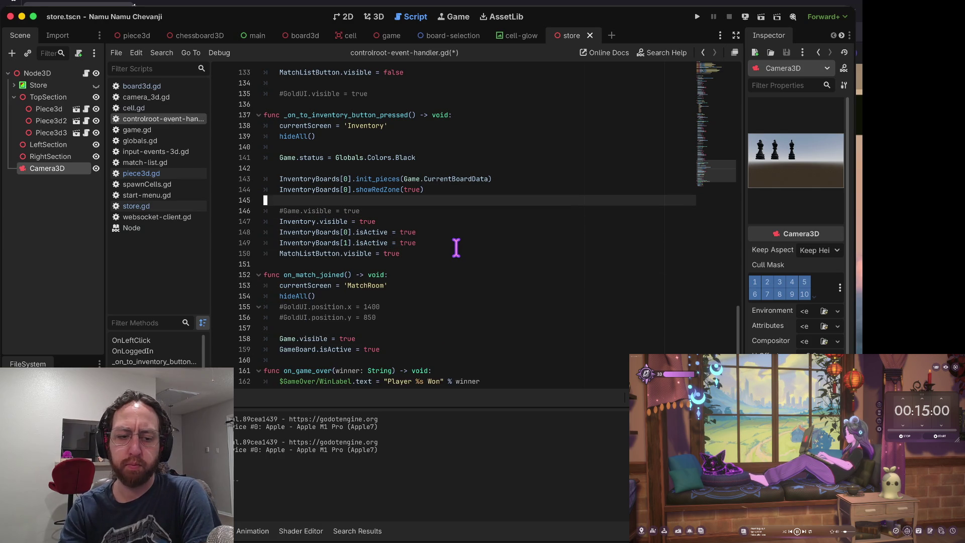
Move Inventory.visible = true up to sit right after the Game.status line
key(Up)
key(Up)
key(Up)
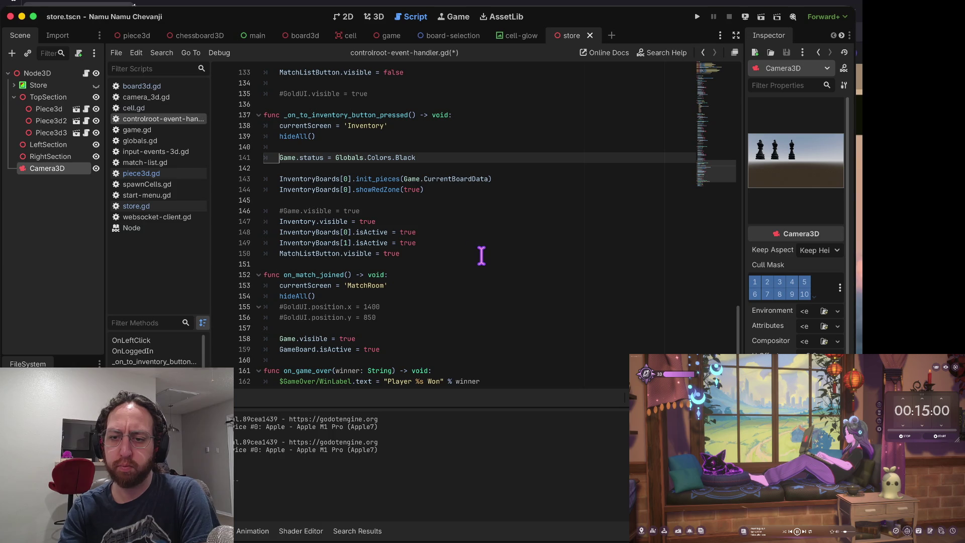
key(Down)
key(Down)
key(Down)
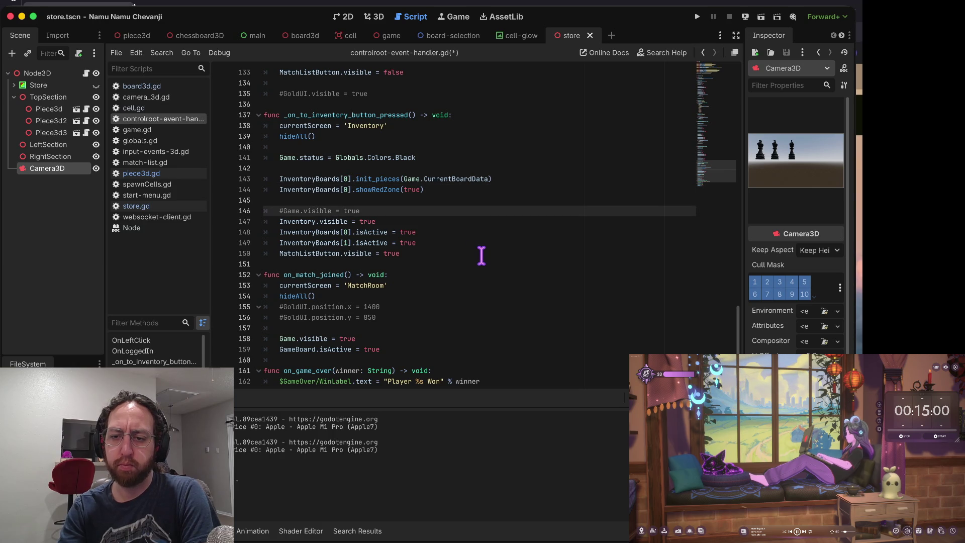
key(ctrl+shift+k)
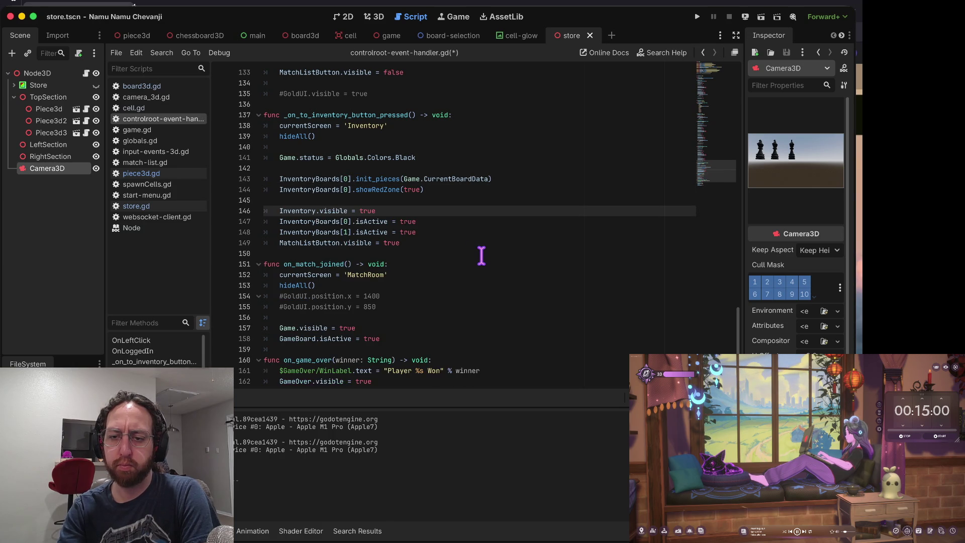
key(ctrl+z)
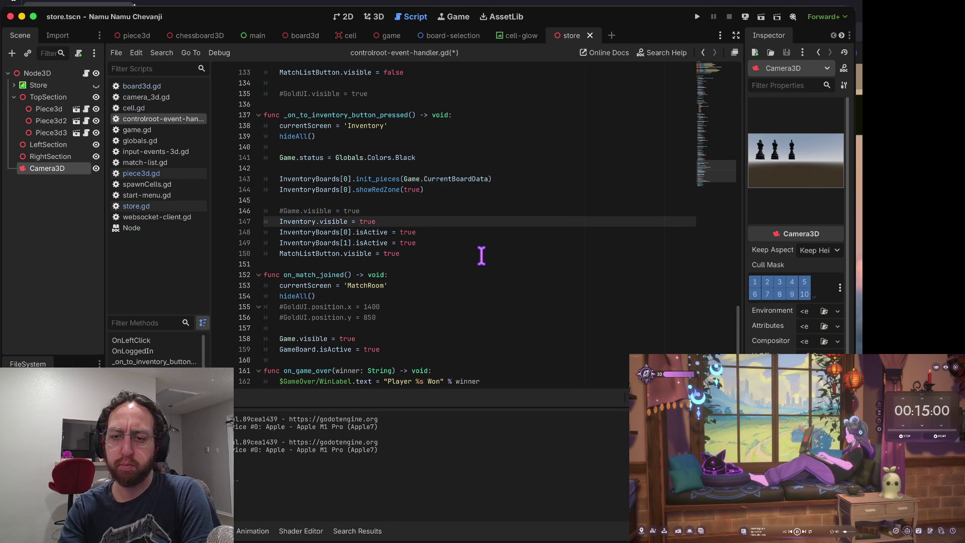
key(Up)
key(Up)
key(Up)
key(ctrl+v)
key(Down)
key(Down)
key(Down)
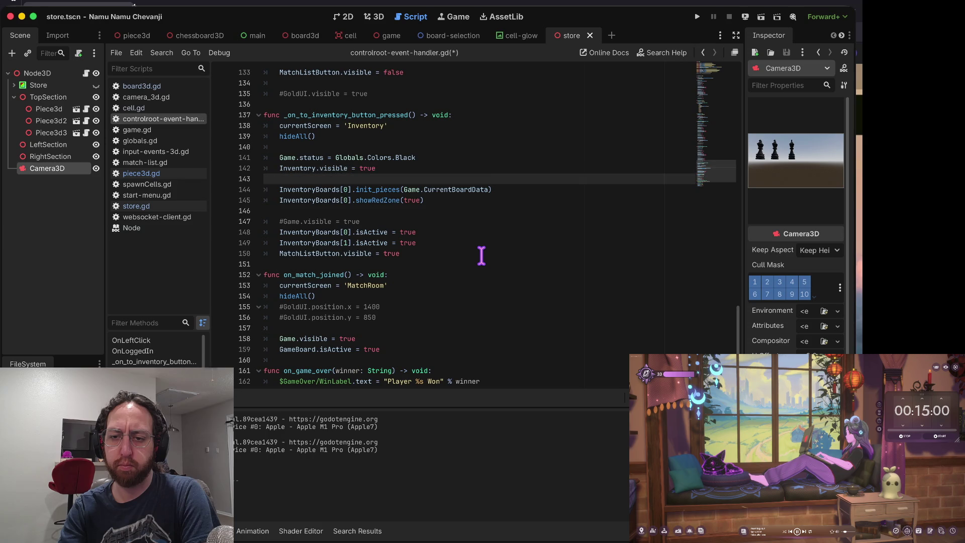
Delete the commented Game.visible line, tidy the blank line above MatchListButton, and save
key(Down)
key(Up)
key(Up)
key(Up)
key(Down)
key(Down)
key(Down)
key(Down)
key(Down)
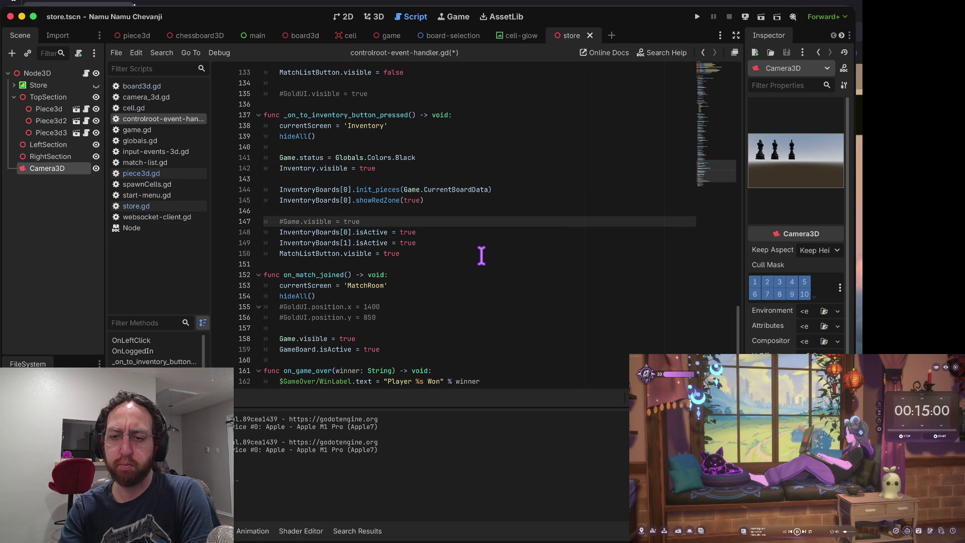
key(ctrl+x)
key(Down)
key(Down)
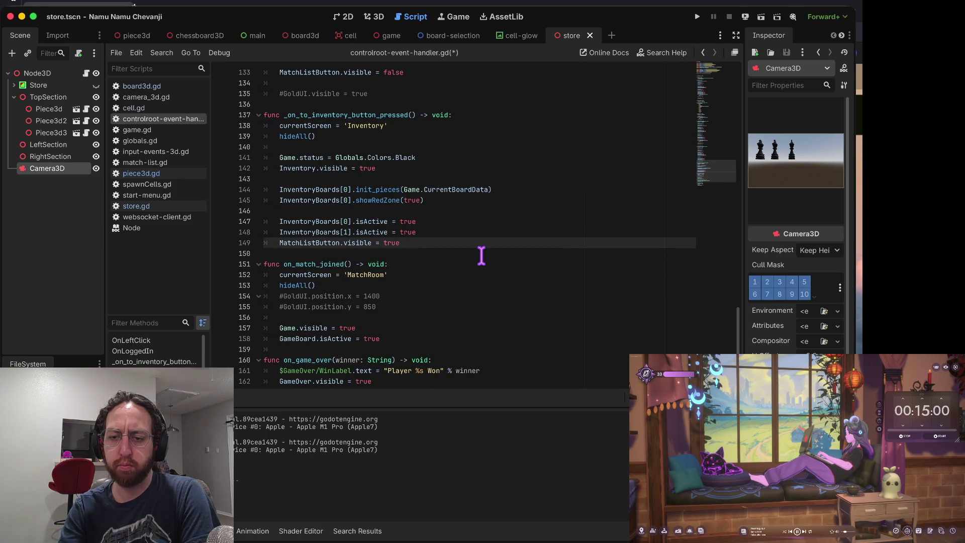
key(Return)
key(Up)
key(Up)
key(Up)
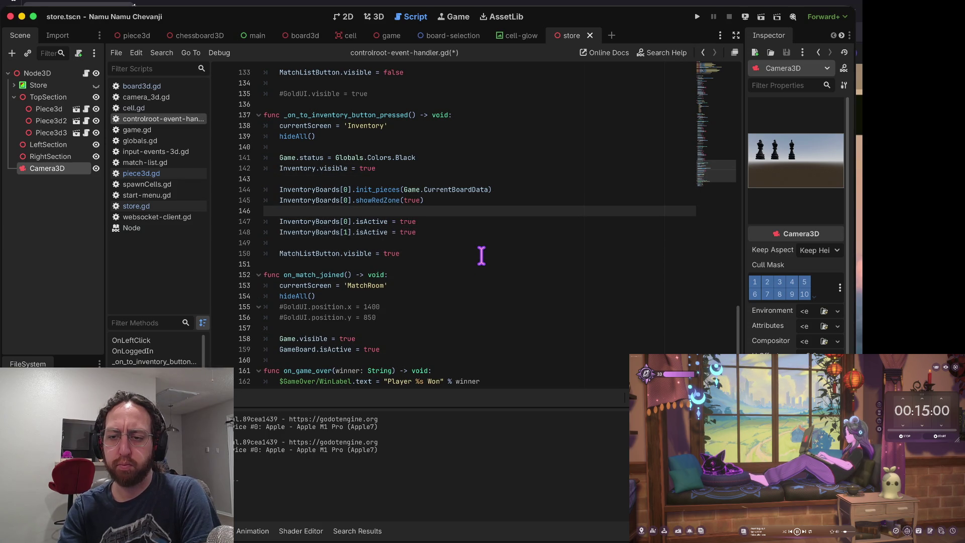
key(BackSpace)
key(ctrl+s)
key(Up)
key(Up)
key(Up)
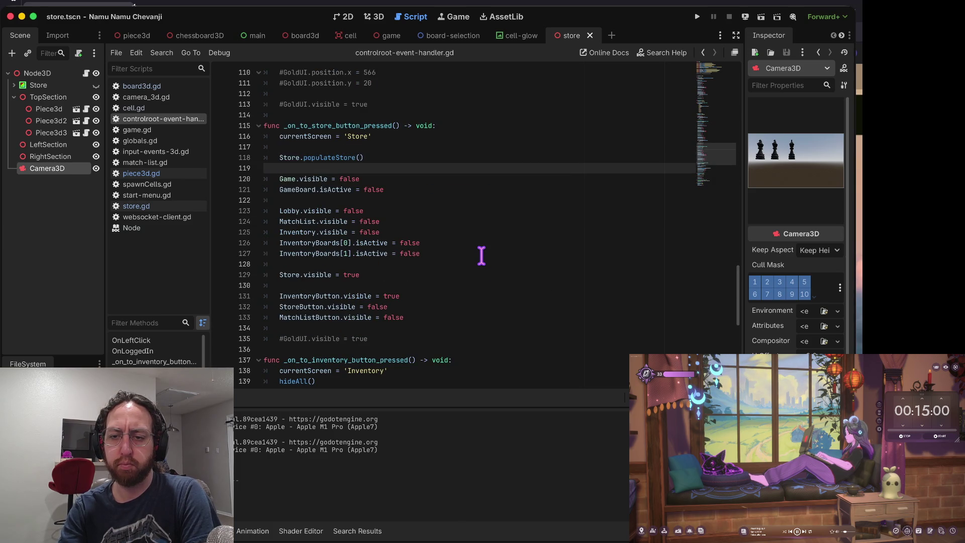
Delete the store handler's Game, Lobby, MatchList, Inventory, InventoryBoards isActive and MatchListButton lines
key(Down)
key(ctrl+shift+k)
key(ctrl+shift+k)
key(Down)
key(ctrl+shift+k)
key(ctrl+shift+k)
key(ctrl+shift+k)
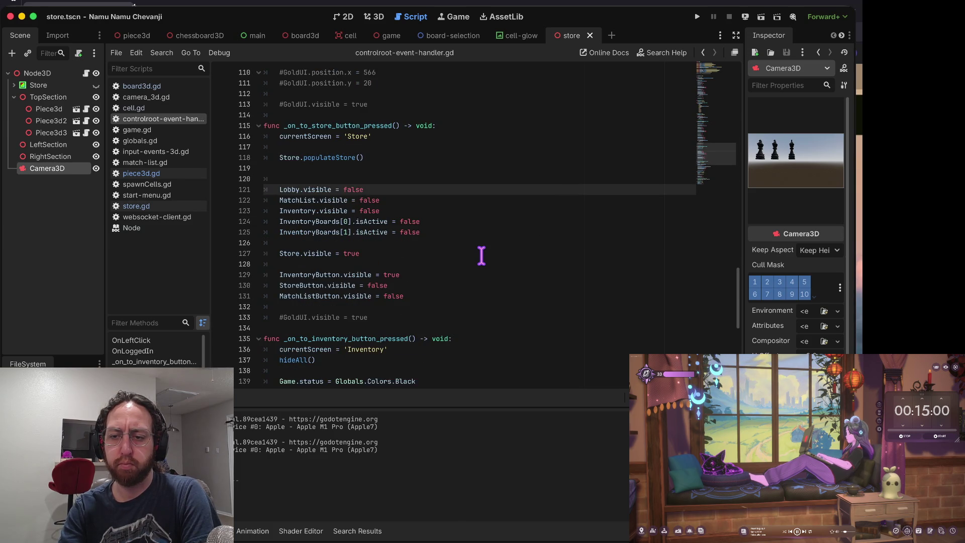
key(ctrl+shift+k)
key(ctrl+shift+k)
key(ctrl+shift+k)
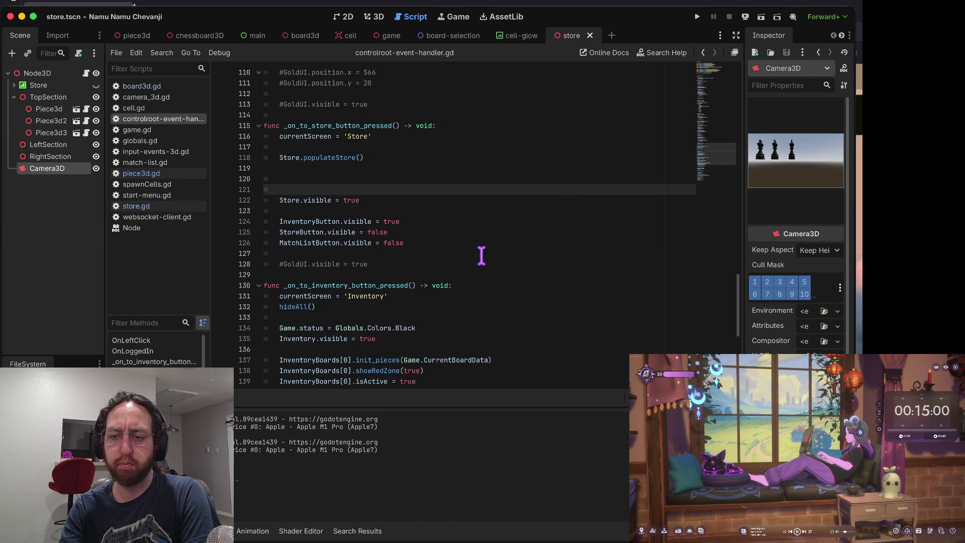
key(Down)
key(Down)
key(Down)
key(Down)
key(ctrl+shift+k)
key(ctrl+shift+k)
key(Up)
key(Up)
key(Up)
Remove the leftover blank lines and add hideAll() after currentScreen = 'Store'
key(ctrl+shift+k)
key(Up)
key(Up)
key(ctrl+shift+k)
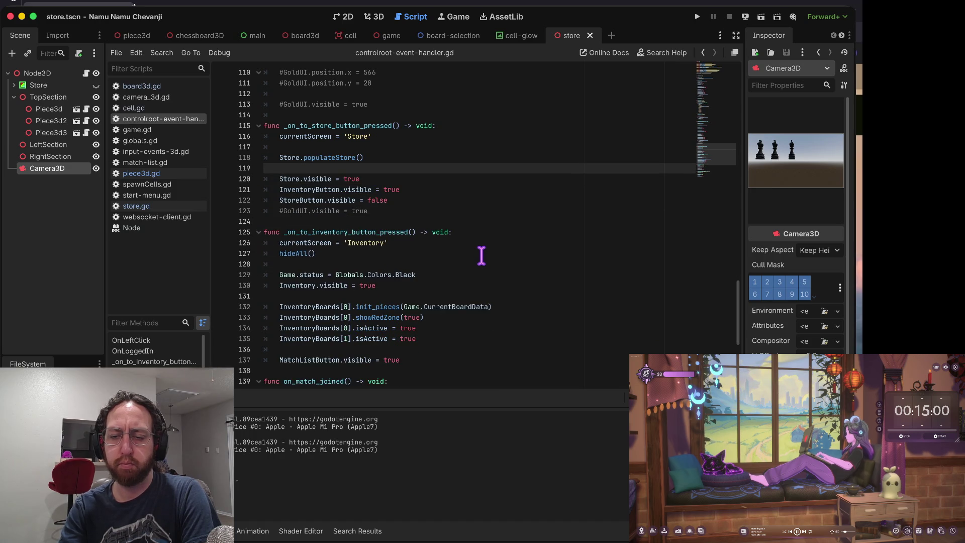
key(Up)
key(ctrl+shift+k)
key(Up)
key(Up)
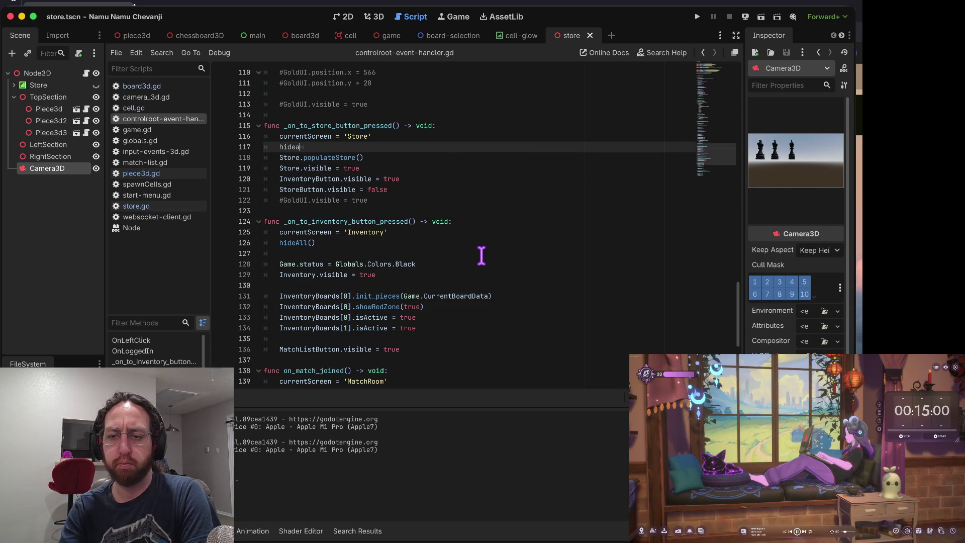
key(Return)
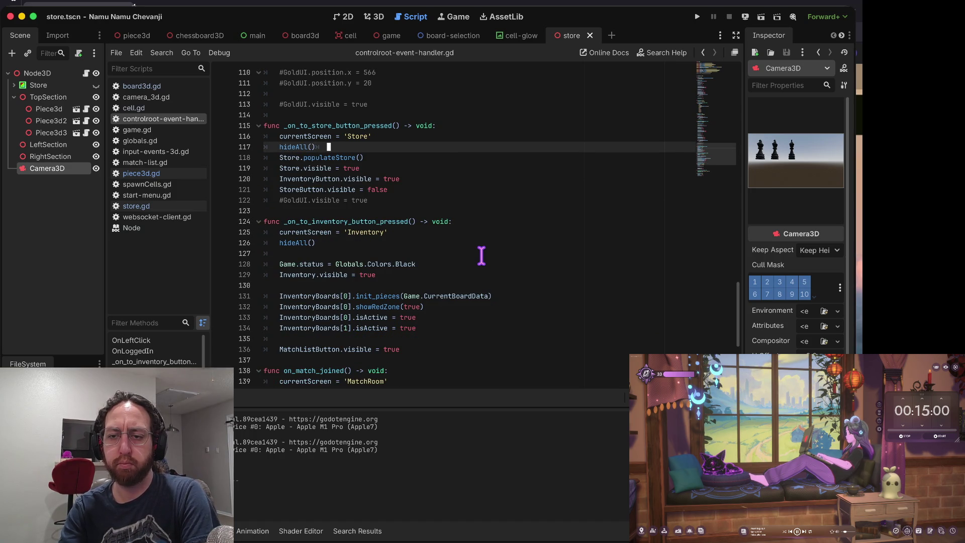
key(Up)
key(Up)
key(Up)
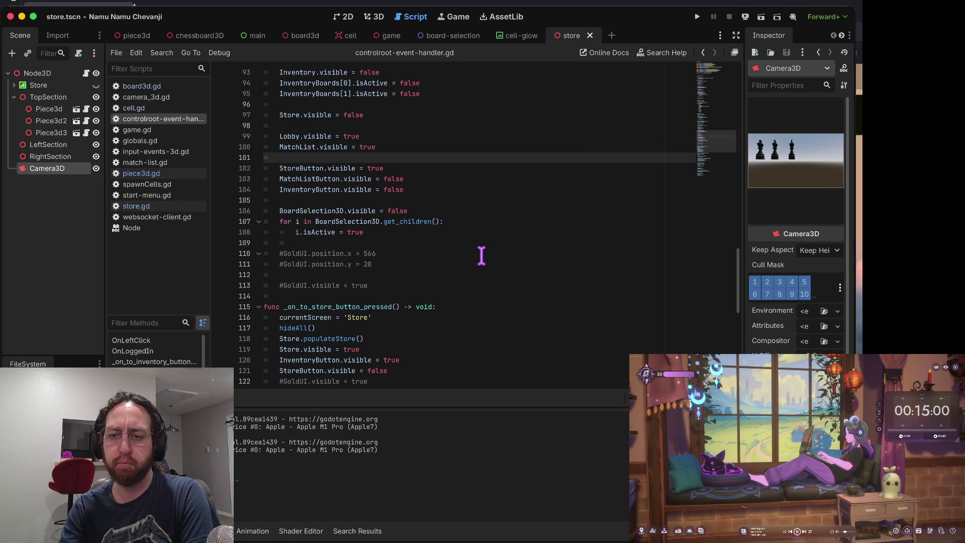
key(Up)
key(Up)
key(Up)
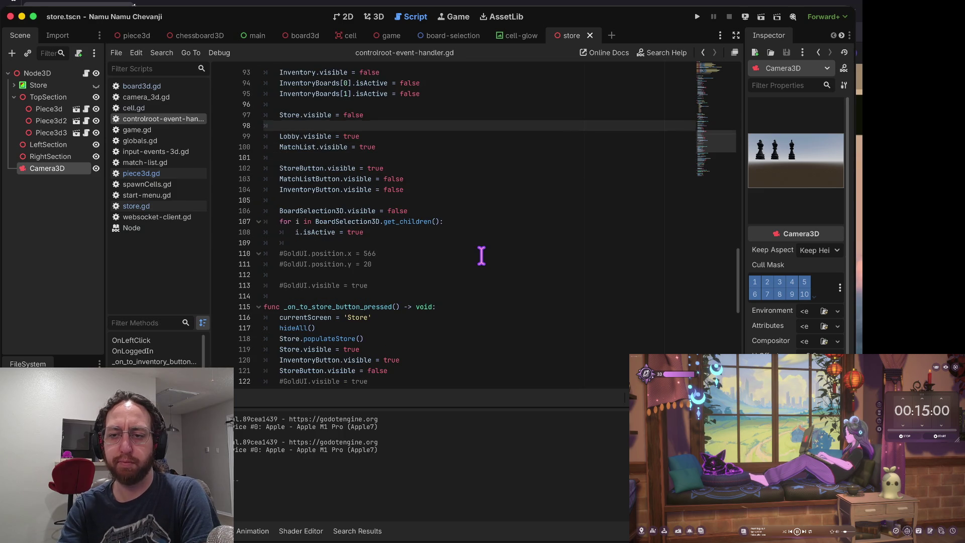
key(Up)
key(Up)
key(Up)
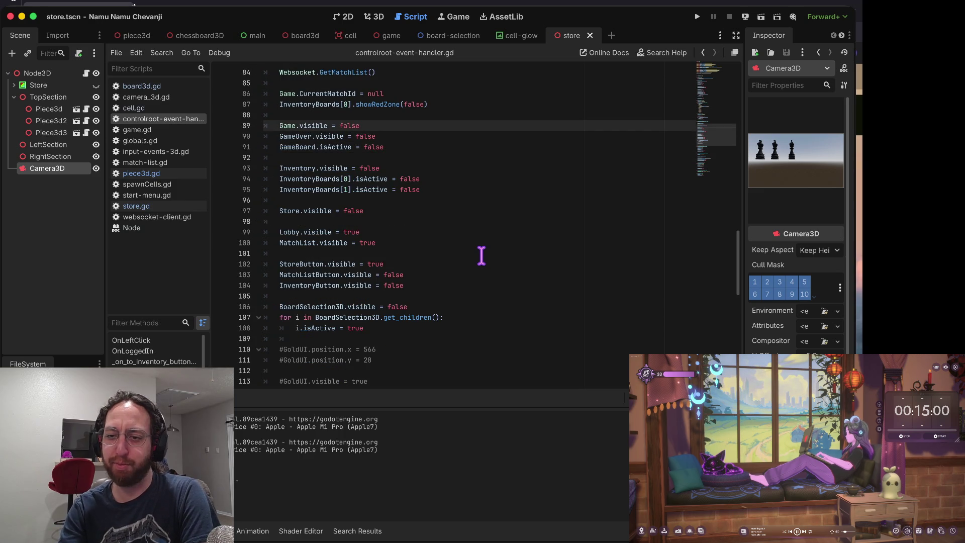
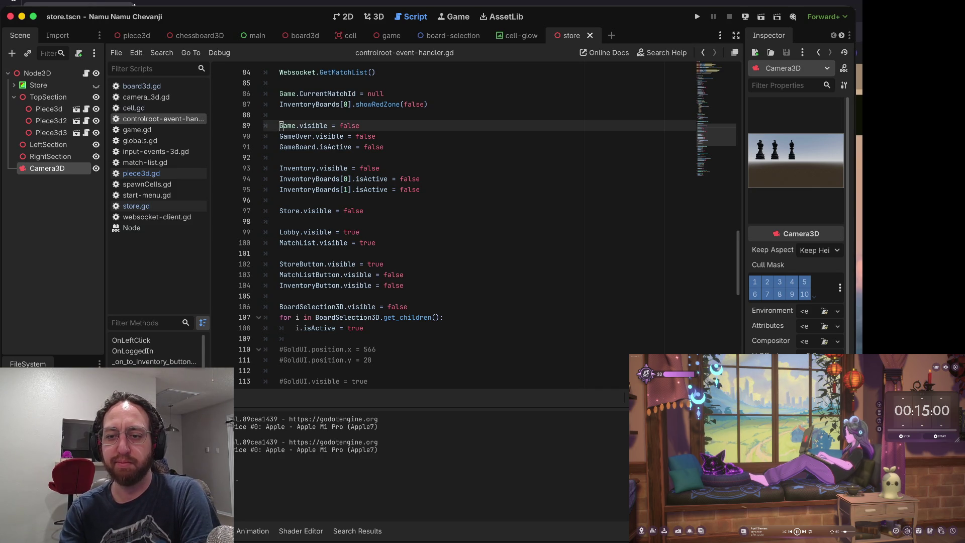
Delete the game, board, inventory and store hiding lines and the red zone reset from the match-list handler
key(shift+Down)
key(shift+Down)
key(shift+Down)
key(BackSpace)
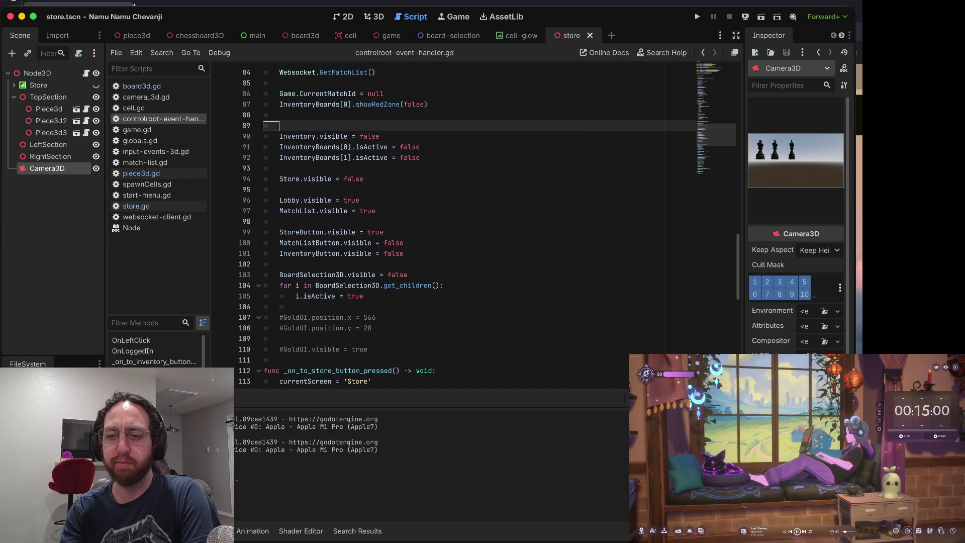
key(ctrl+shift+k)
key(ctrl+shift+k)
key(ctrl+shift+k)
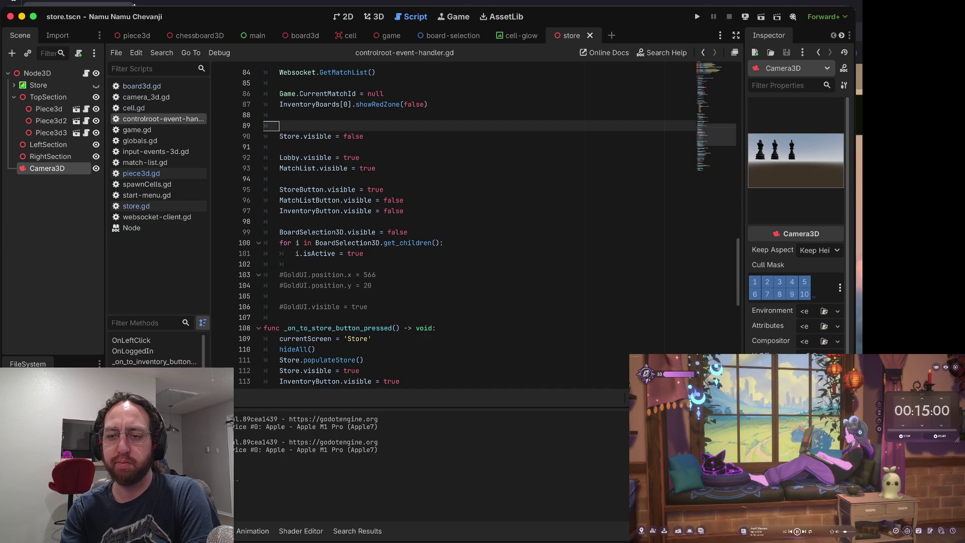
key(ctrl+shift+k)
key(Up)
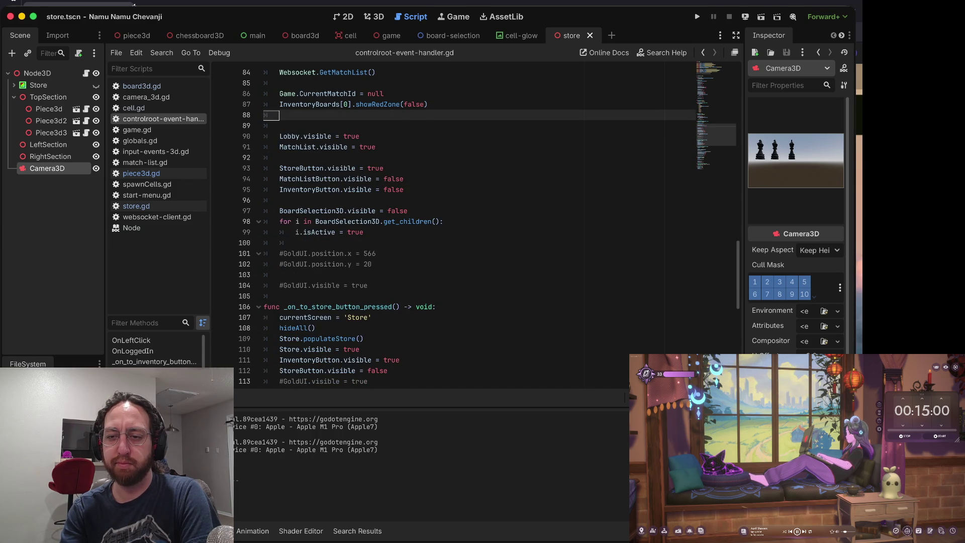
key(Up)
key(ctrl+shift+k)
key(Down)
key(Up)
key(BackSpace)
key(Down)
key(Down)
key(Down)
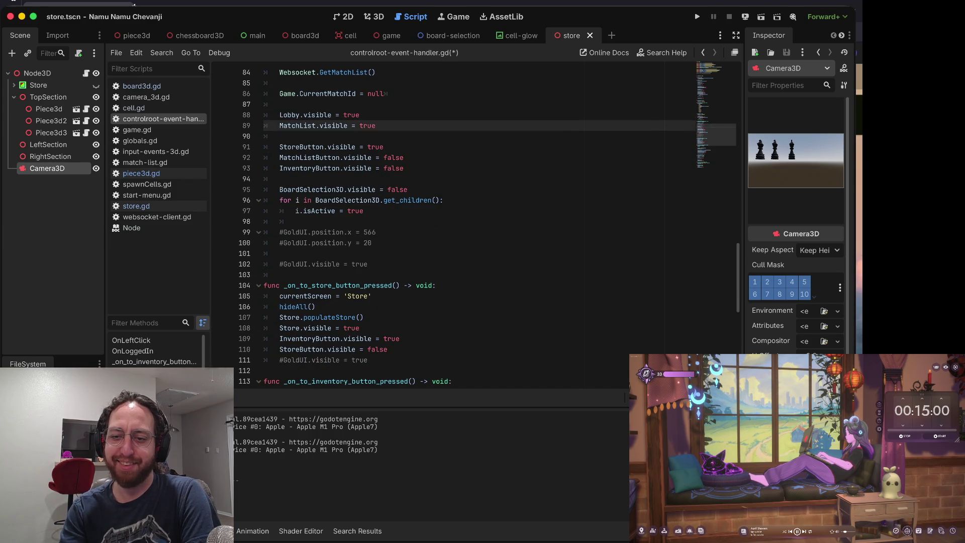
Remove the MatchListButton and BoardSelection hiding lines and the blank line before StoreButton
key(Down)
key(Down)
key(Down)
key(ctrl+shift+k)
key(ctrl+shift+k)
key(Down)
key(ctrl+shift+k)
key(Up)
key(Up)
key(Up)
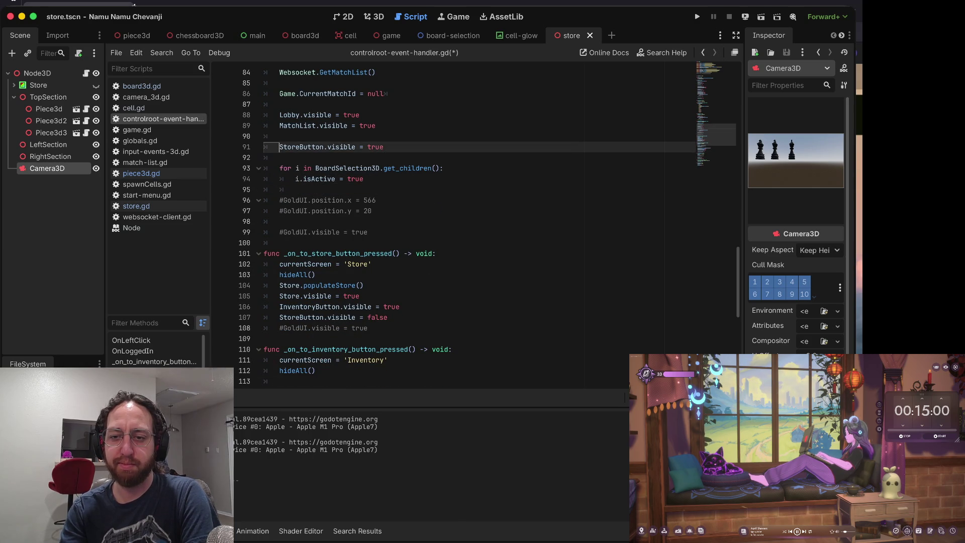
key(ctrl+shift+k)
key(Up)
Reorder the handler so currentScreen comes first, followed by GetMatchList() and the CurrentMatchId reset
key(alt+Down)
key(Up)
key(Up)
key(Up)
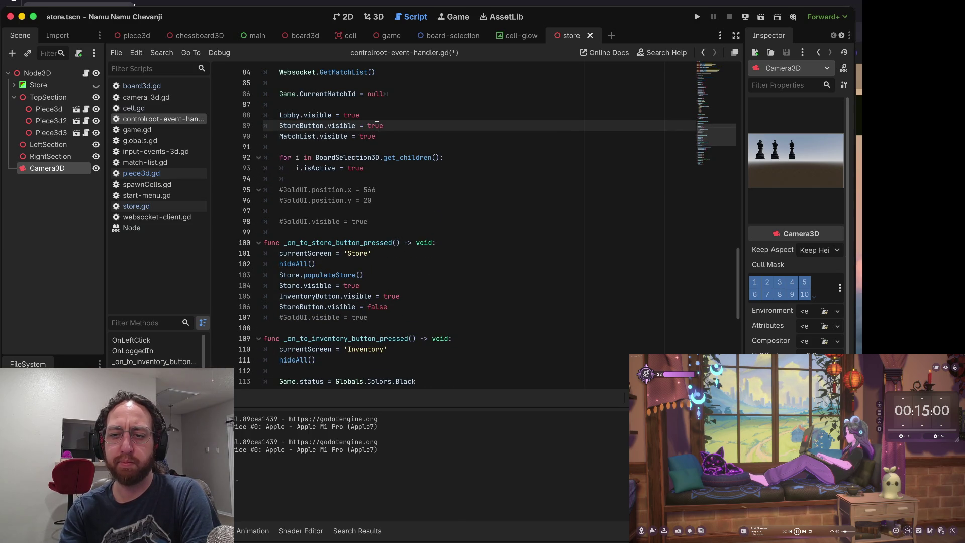
key(Up)
key(Up)
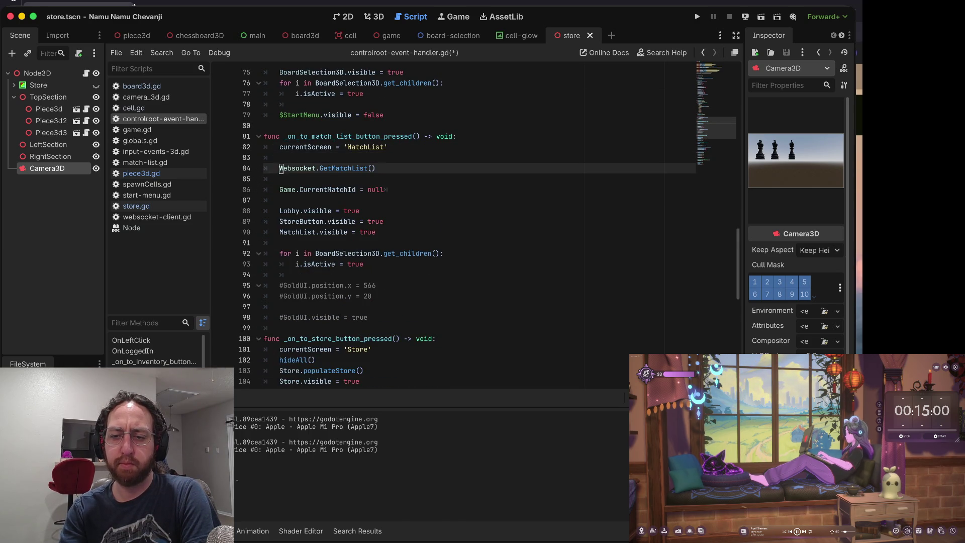
key(alt+Up)
key(alt+Up)
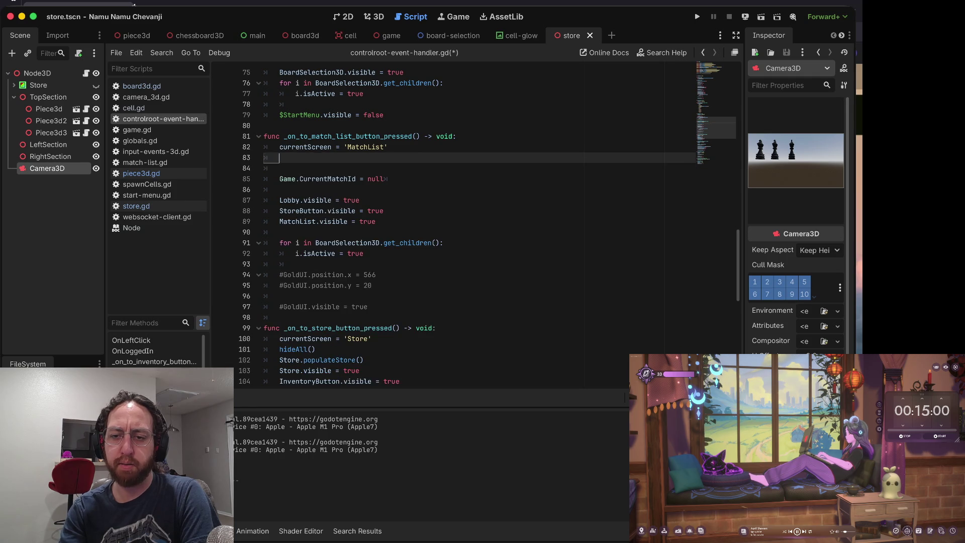
key(alt+Down)
key(Down)
key(Down)
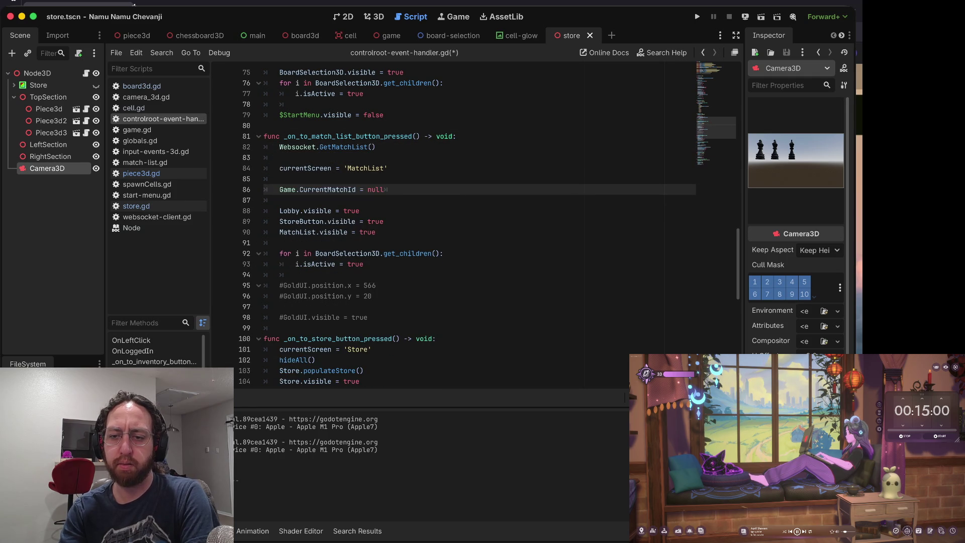
key(Up)
key(Up)
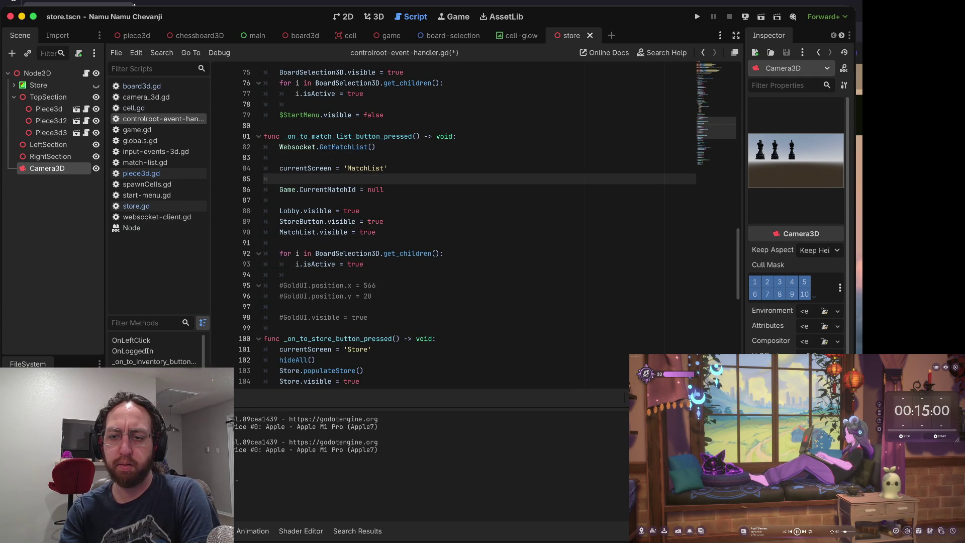
key(ctrl+shift+k)
key(ctrl+z)
key(ctrl+z)
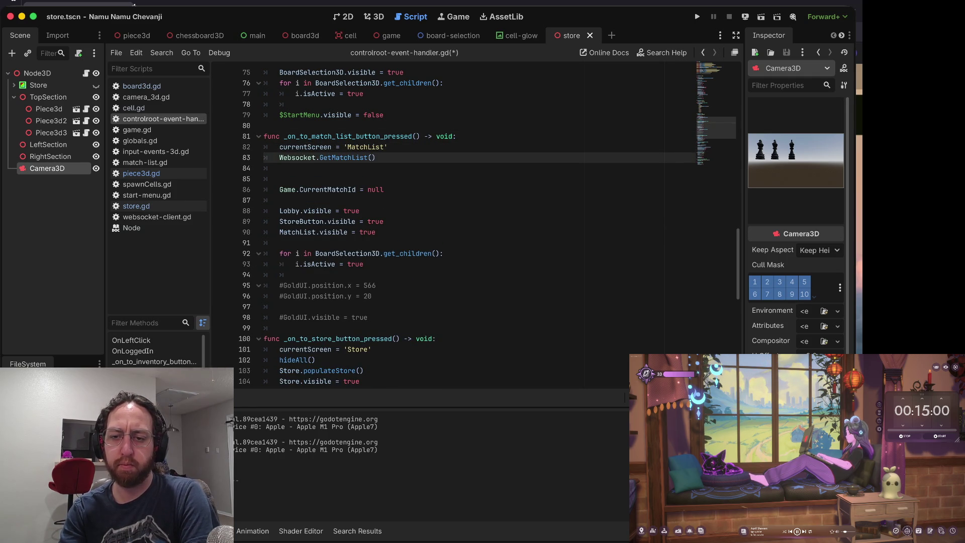
key(ctrl+z)
key(ctrl+shift+k)
key(ctrl+shift+k)
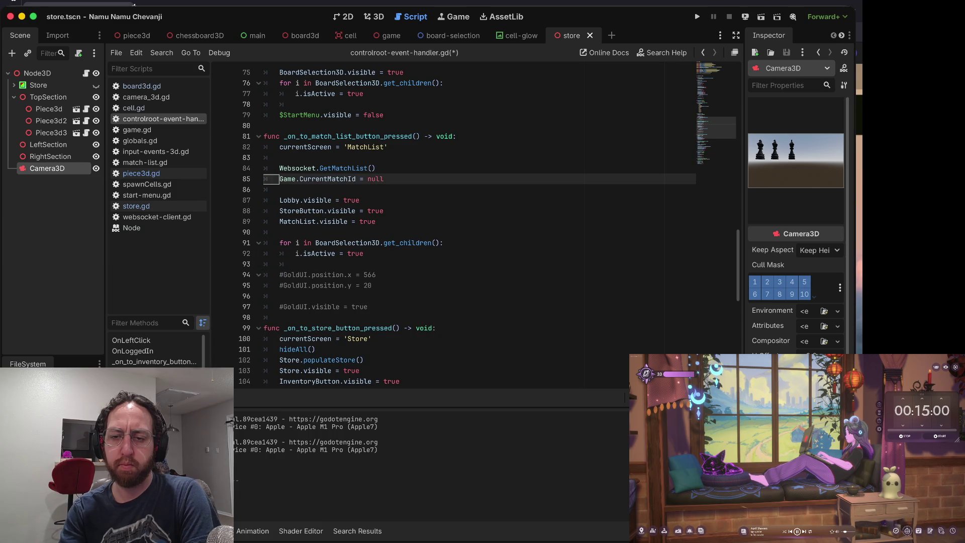
key(Down)
Review the rewritten match-list handler line by line
key(Up)
key(Up)
key(Up)
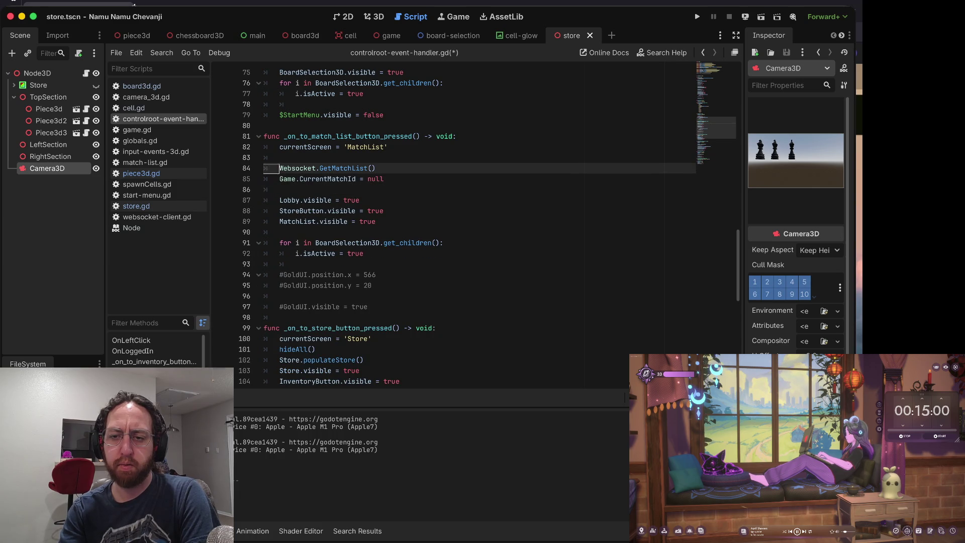
key(Down)
key(Down)
key(Down)
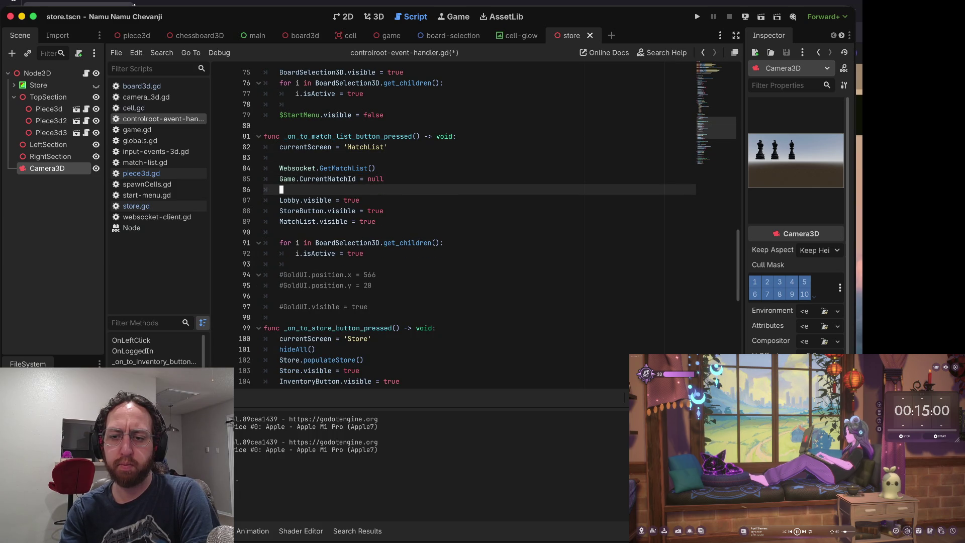
key(Down)
key(Down)
key(Down)
key(Down)
key(Down)
key(Down)
key(Up)
key(Up)
key(Up)
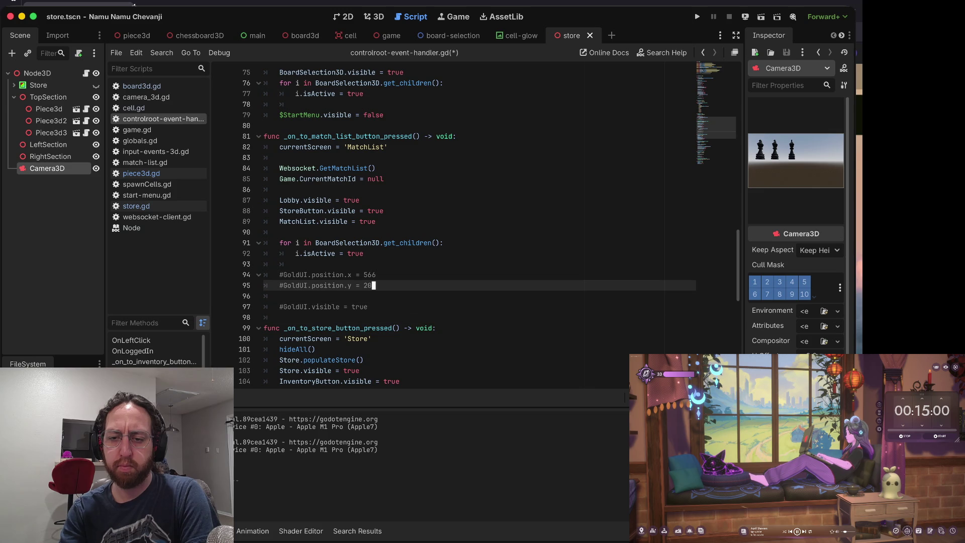
Select the whole hideAll() function near the top of the script
key(Down)
key(Down)
key(Down)
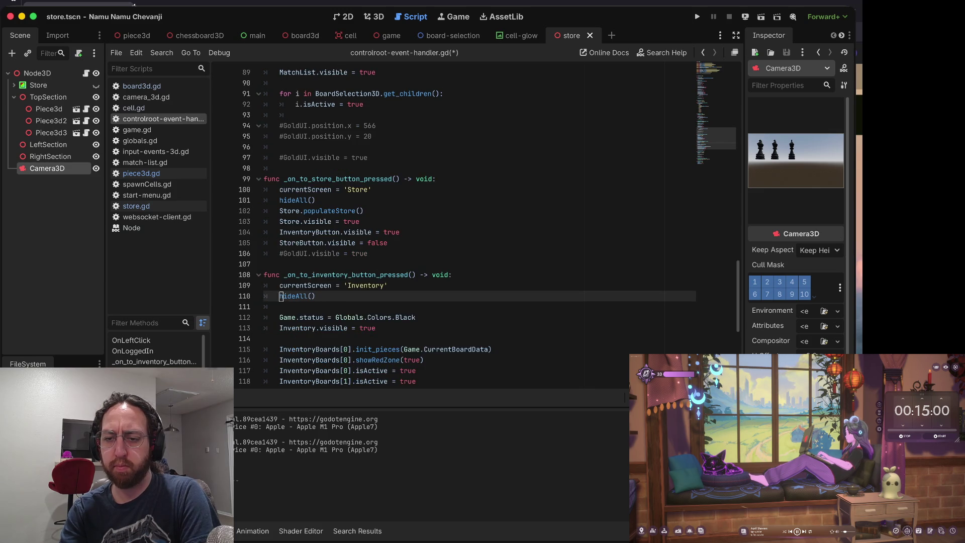
key(Up)
key(Up)
key(Up)
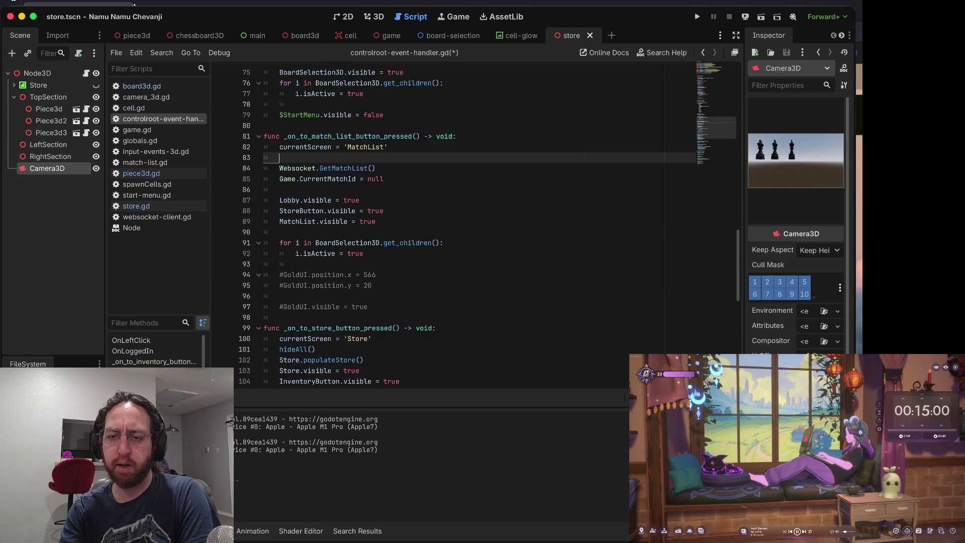
key(Up)
key(Up)
key(Up)
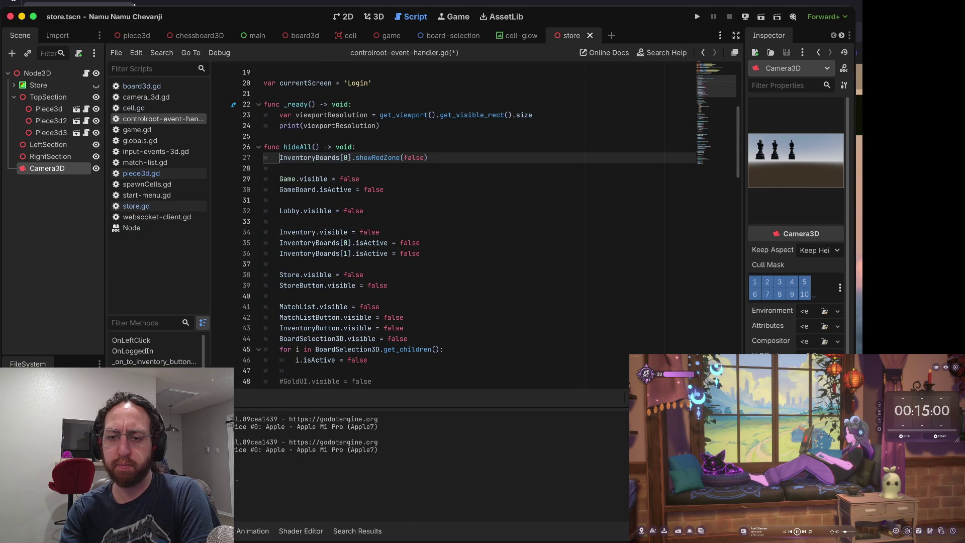
scroll(452, 226, up, 5)
key(Up)
key(Home)
key(shift+Down)
key(shift+Down)
key(shift+Down)
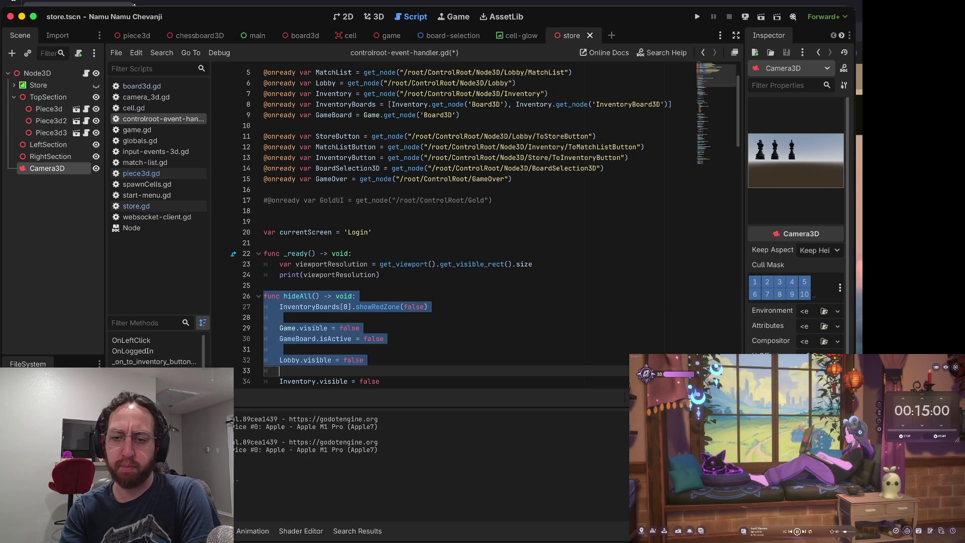
key(shift+Down)
key(shift+Down)
key(shift+Down)
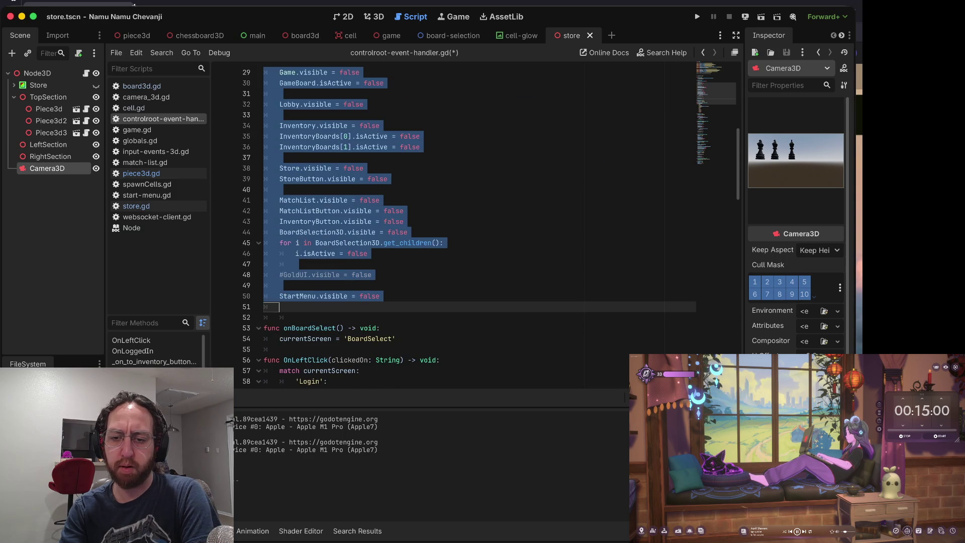
Move hideAll() below on_logout at the end of the file, trim the blank line and save
key(super+x)
key(super+Down)
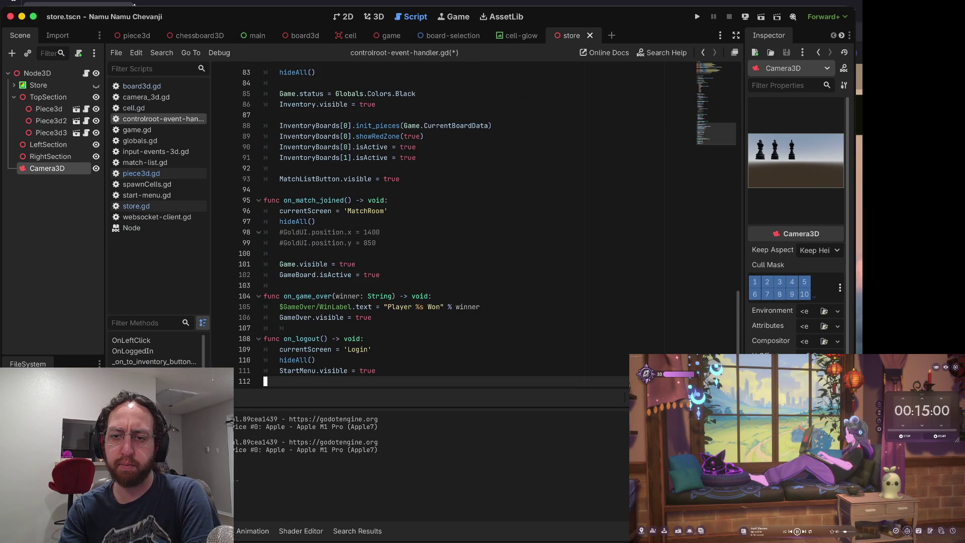
key(super+v)
key(Return)
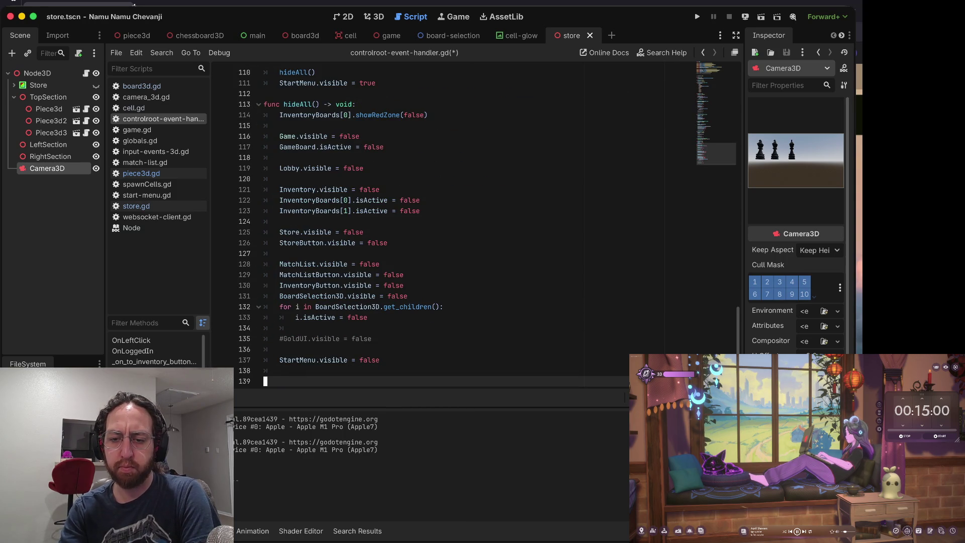
key(BackSpace)
key(super+s)
click(286, 338)
key(Up)
key(Up)
key(Up)
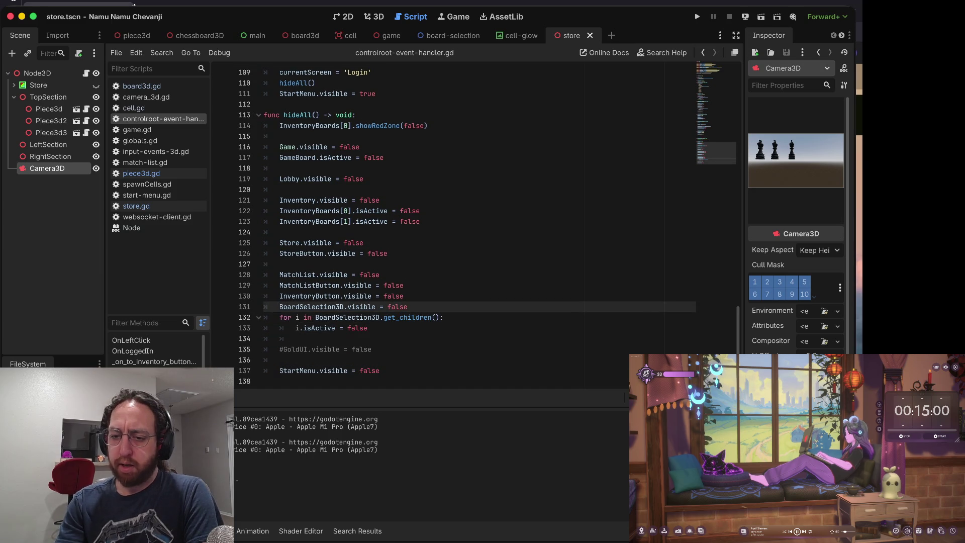
key(Up)
key(Up)
key(Up)
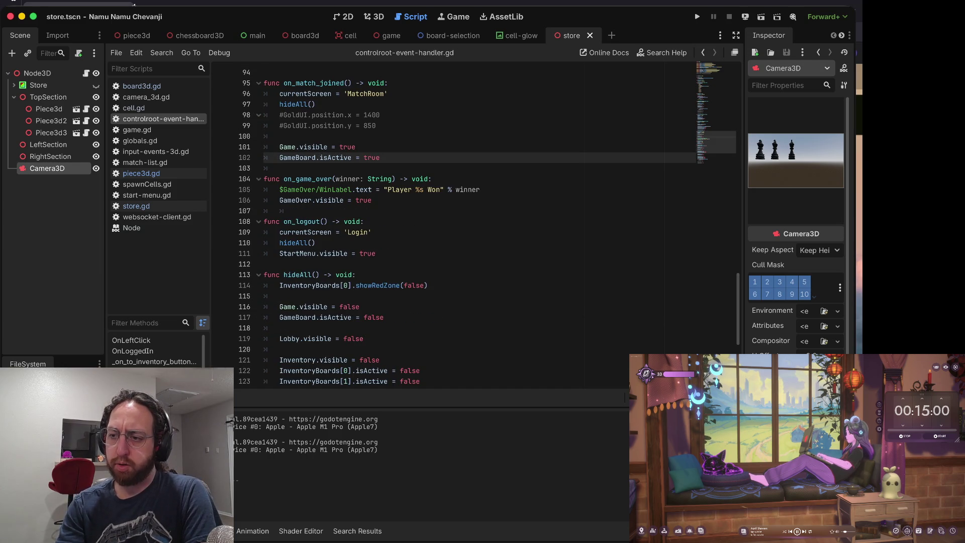
key(Up)
key(Up)
key(Up)
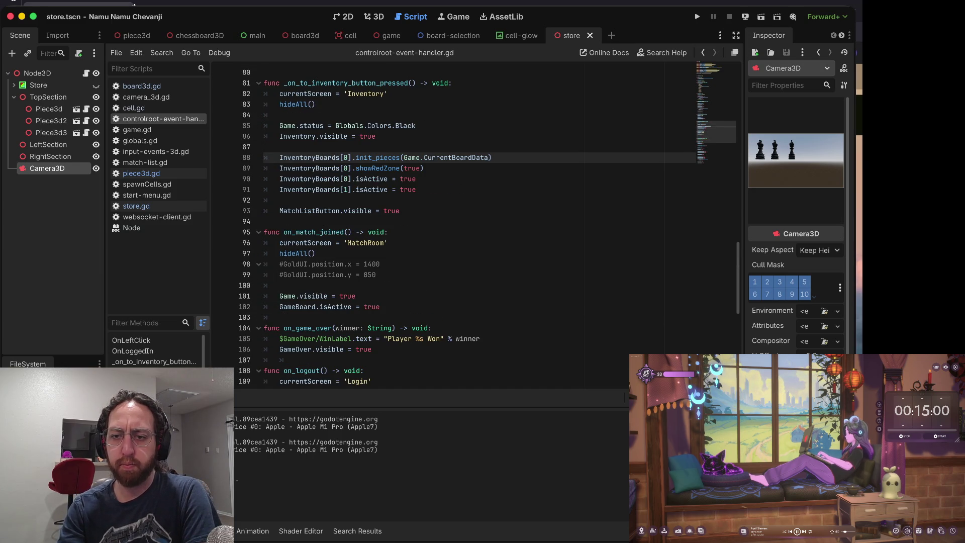
key(Up)
key(Up)
key(Up)
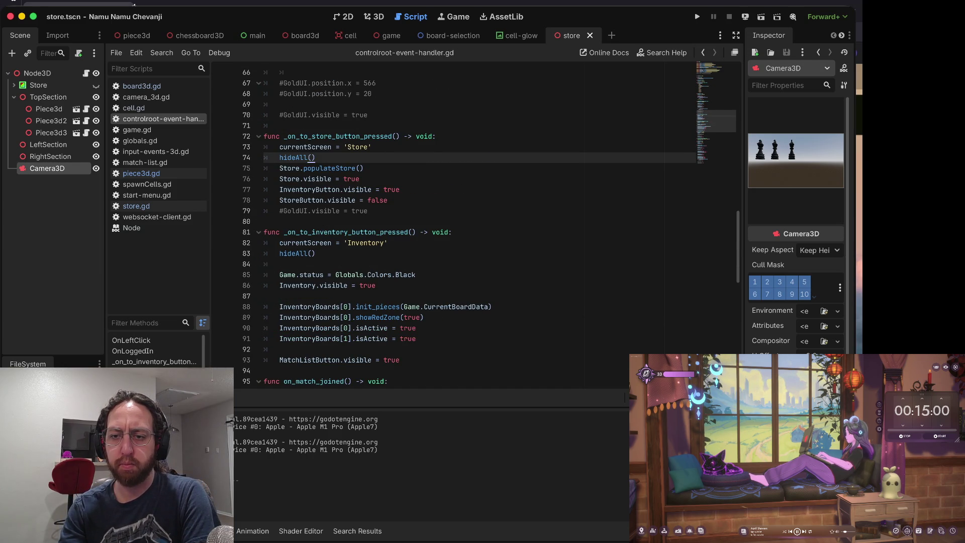
key(Up)
key(Return)
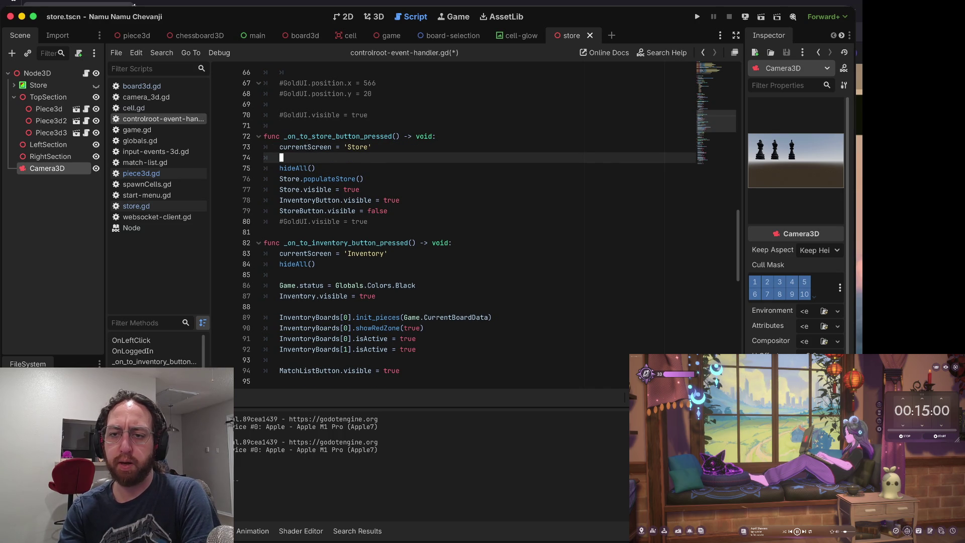
key(super+Up)
key(Down)
key(Down)
key(Down)
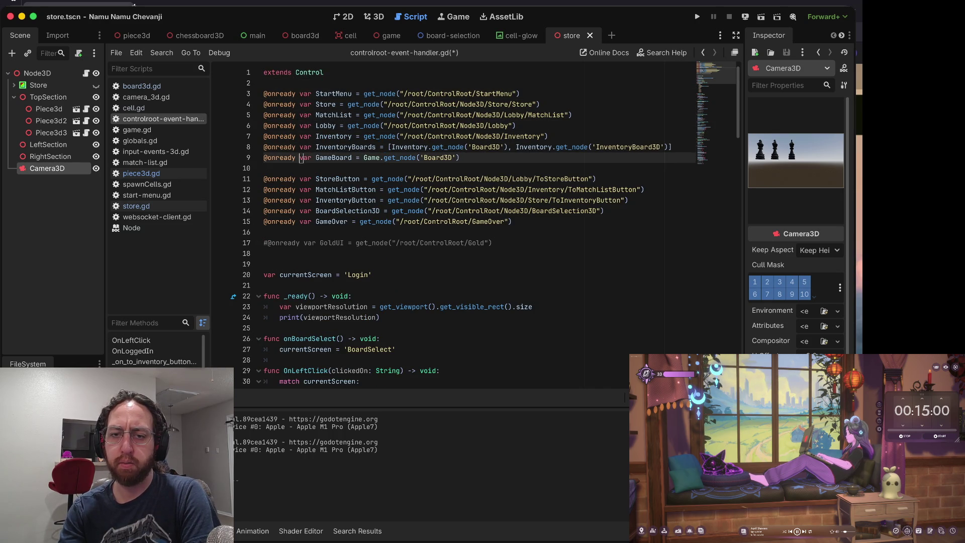
key(Down)
scroll(313, 296, down, 10)
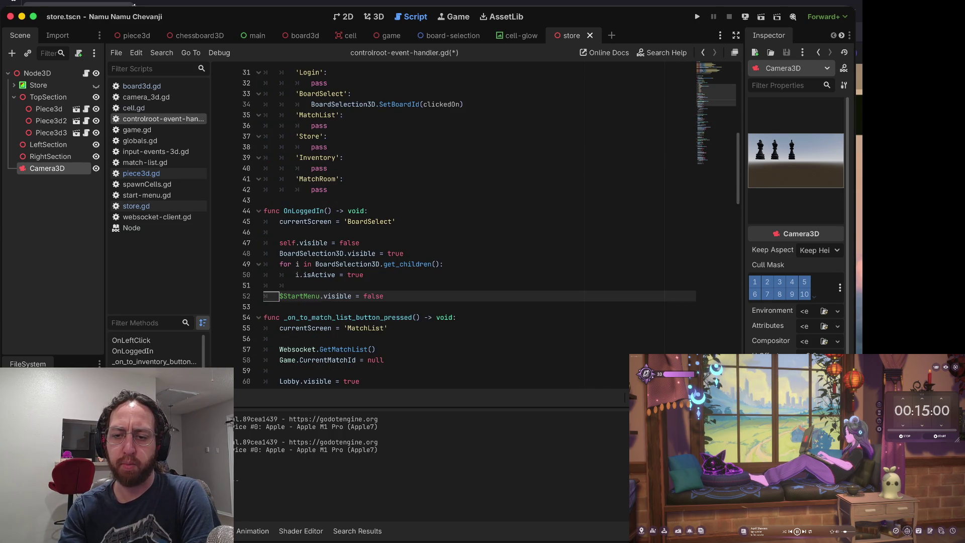
click(313, 296)
scroll(313, 296, down, 5)
click(314, 296)
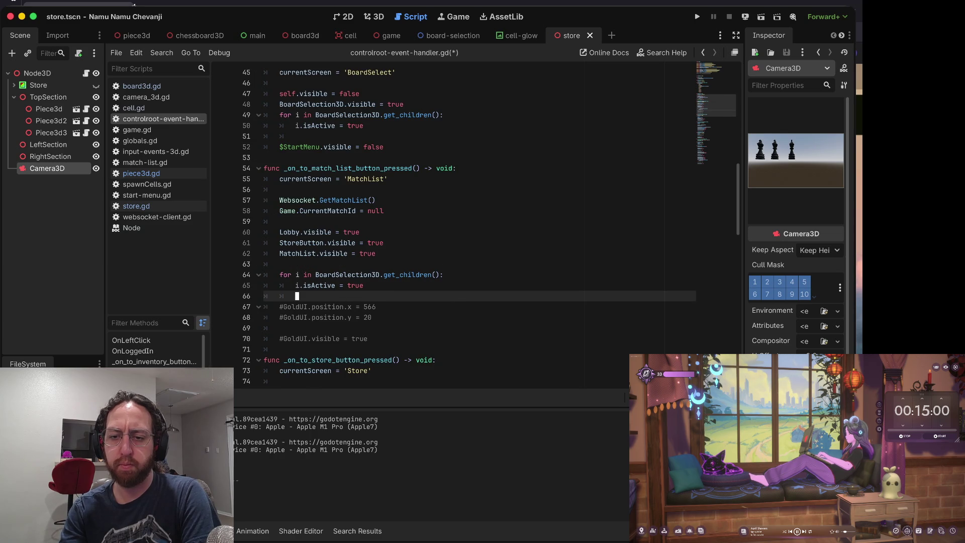
scroll(296, 296, down, 5)
click(296, 296)
key(Up)
key(Up)
key(Up)
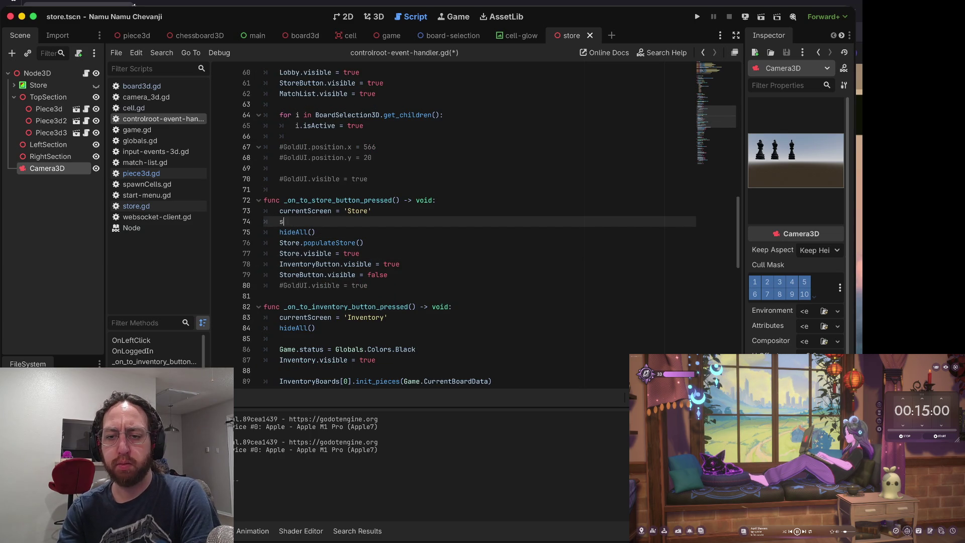
Start the store line on line 74 and check the Store variable declaration at the top
text(tore)
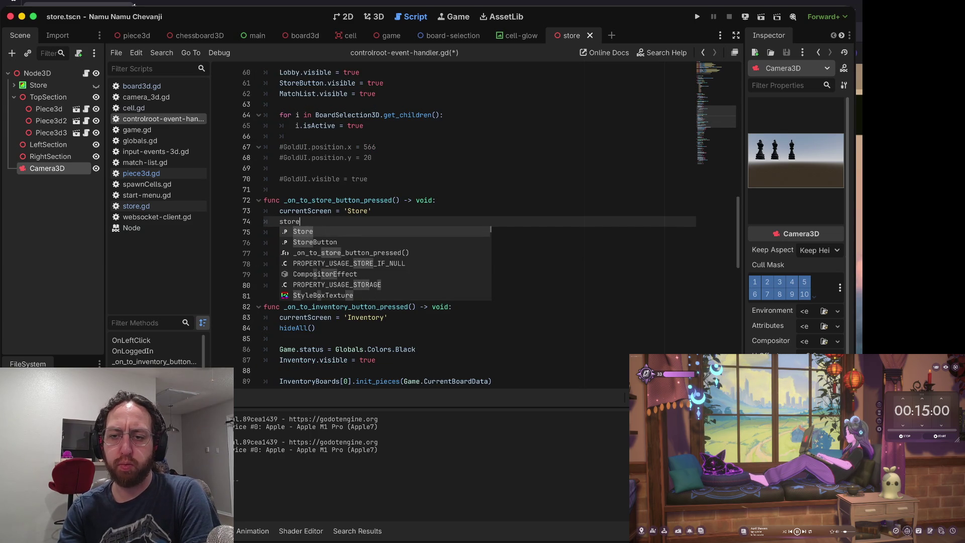
key(Escape)
key(super+Up)
key(End)
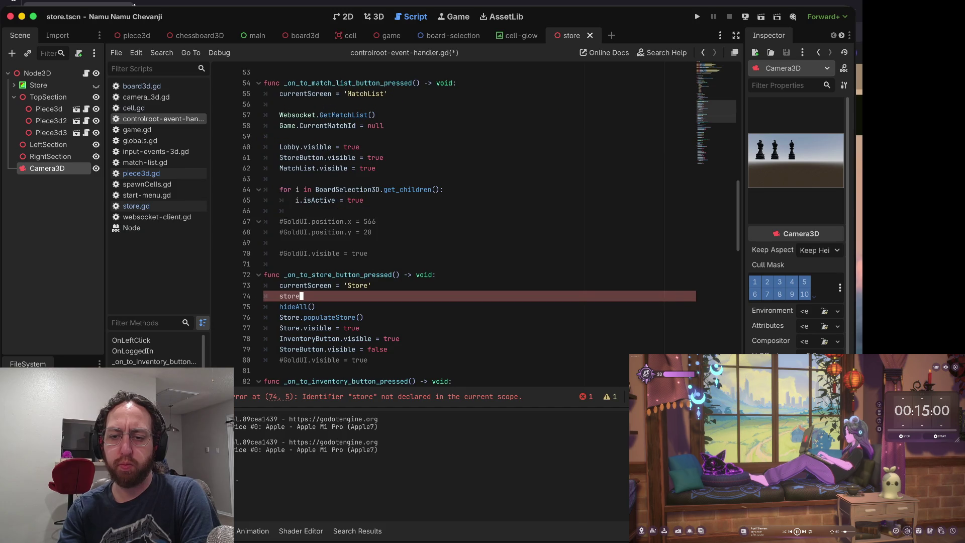
key(super+Up)
key(Down)
key(Down)
key(Down)
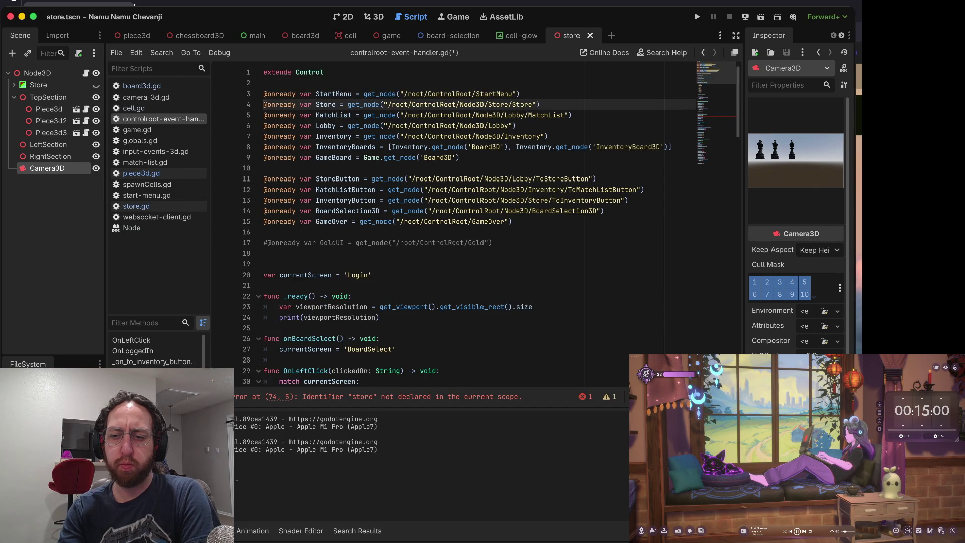
key(alt+Left)
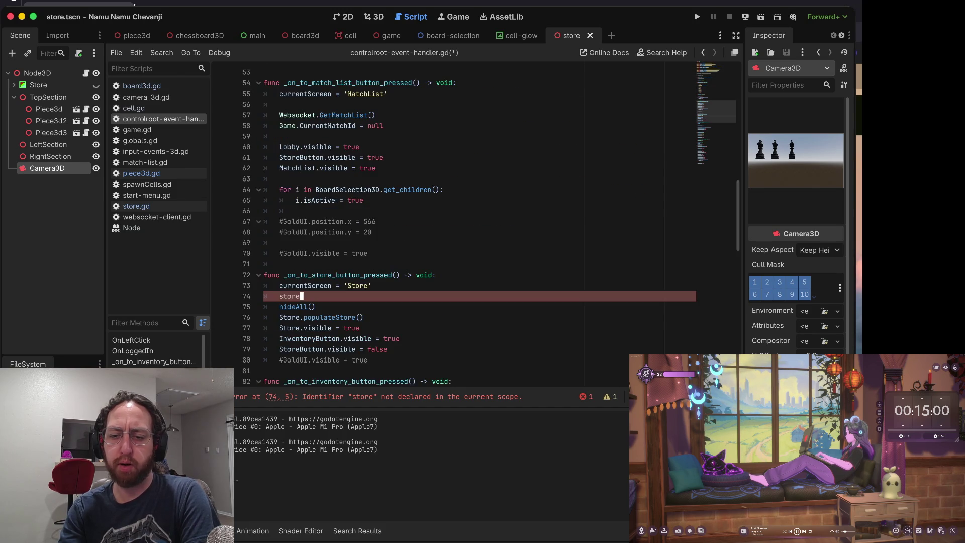
key(Up)
key(Down)
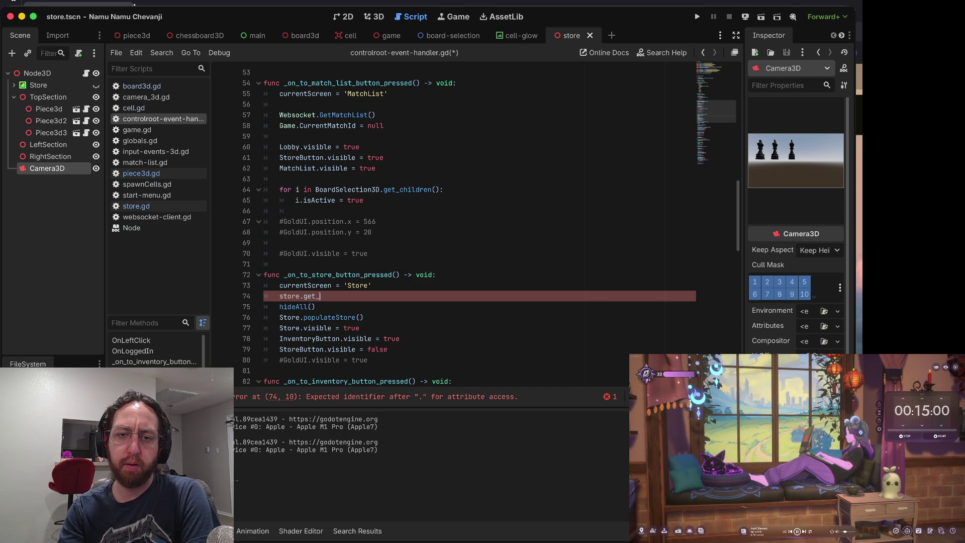
Finish line 74 as store.get_node('Camera3D').Current = true and save the script
text(('Cam)
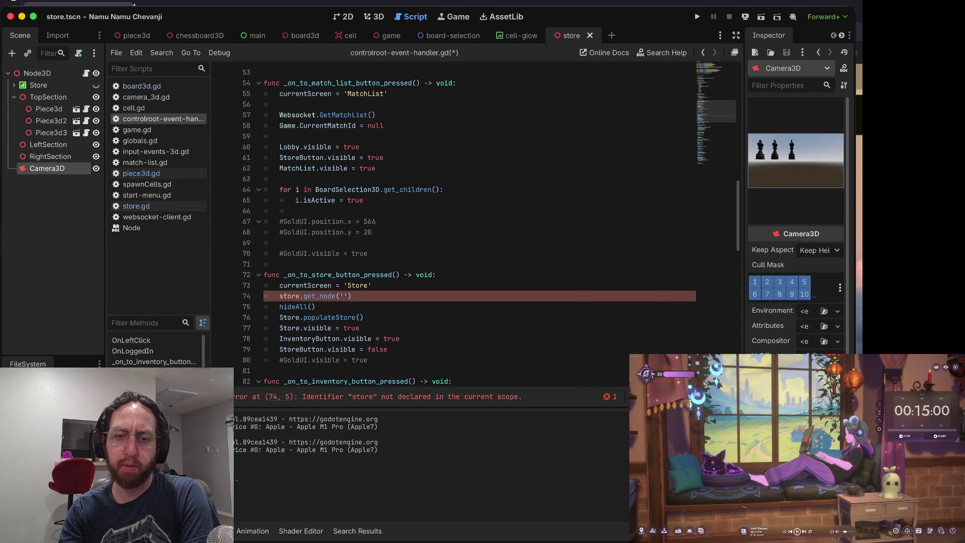
text(era3D)
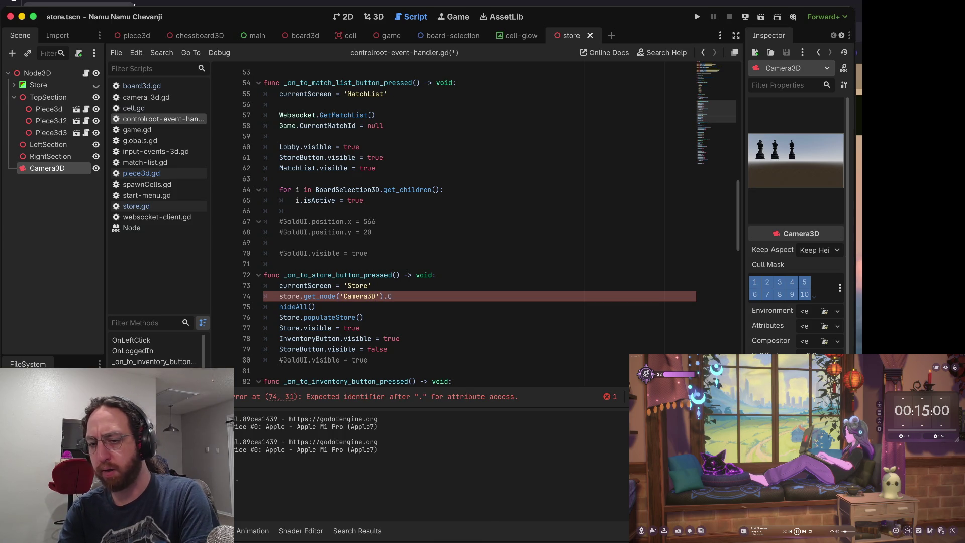
text(rue)
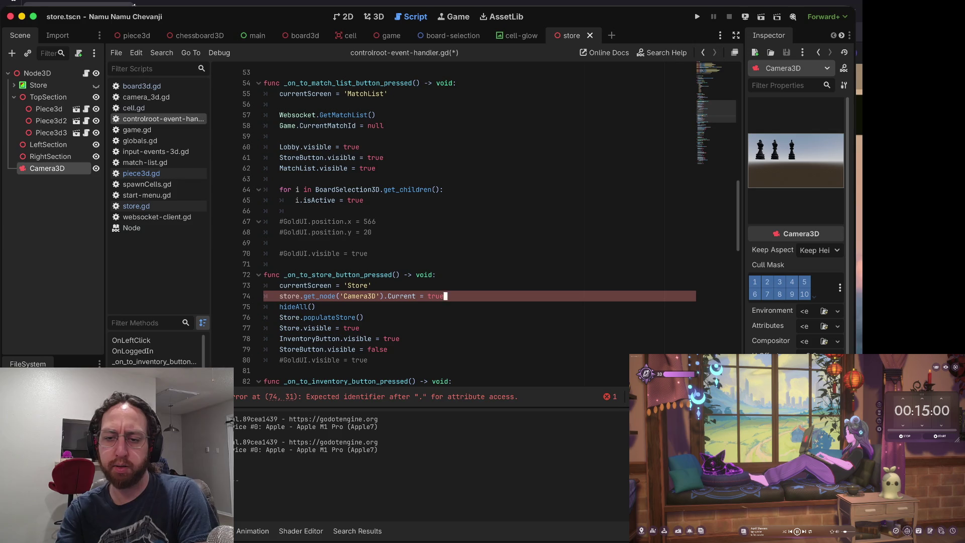
key(super+s)
key(Home)
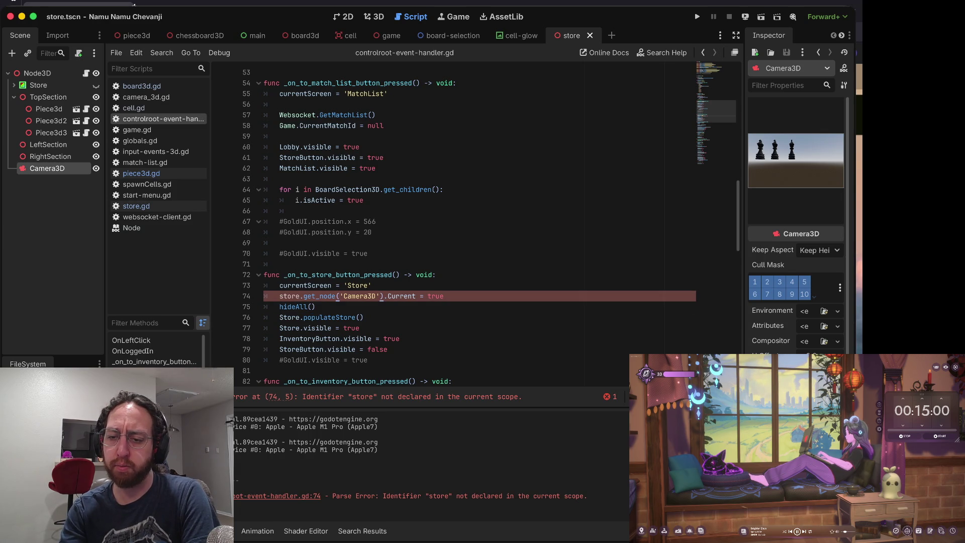
Change store to Store on line 74 to clear the parse error, then briefly run and stop the game
key(Down)
key(Up)
key(alt+Right)
key(alt+Right)
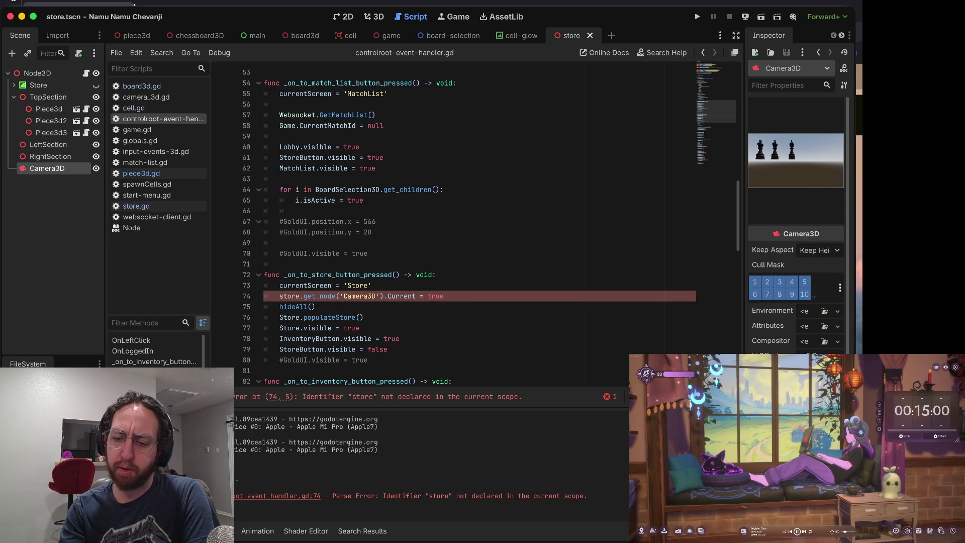
key(ctrl+s)
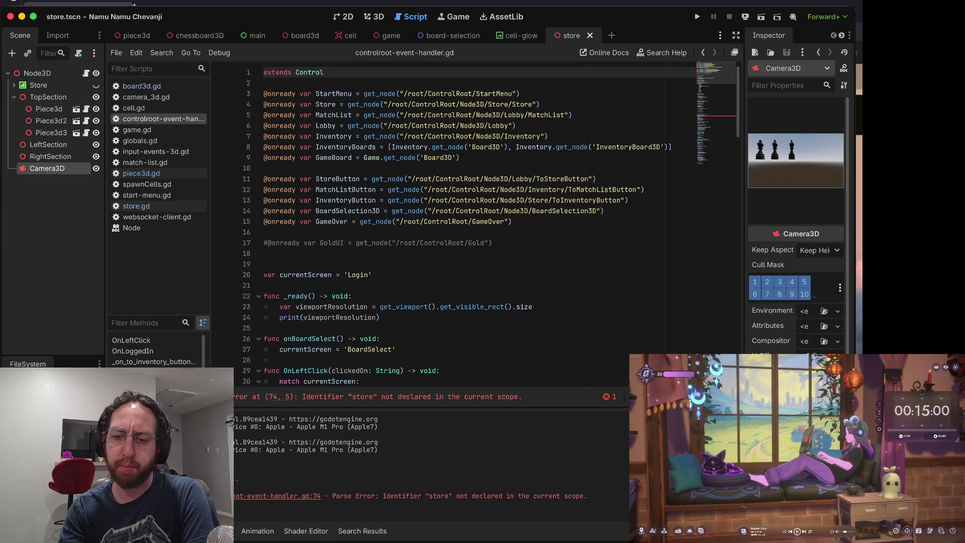
key(Delete)
text(S)
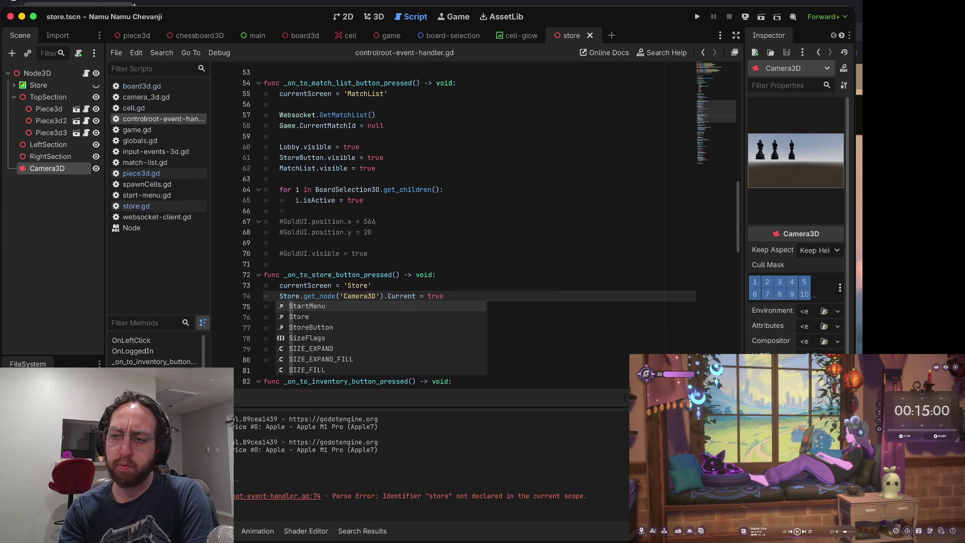
key(super+b)
click(729, 17)
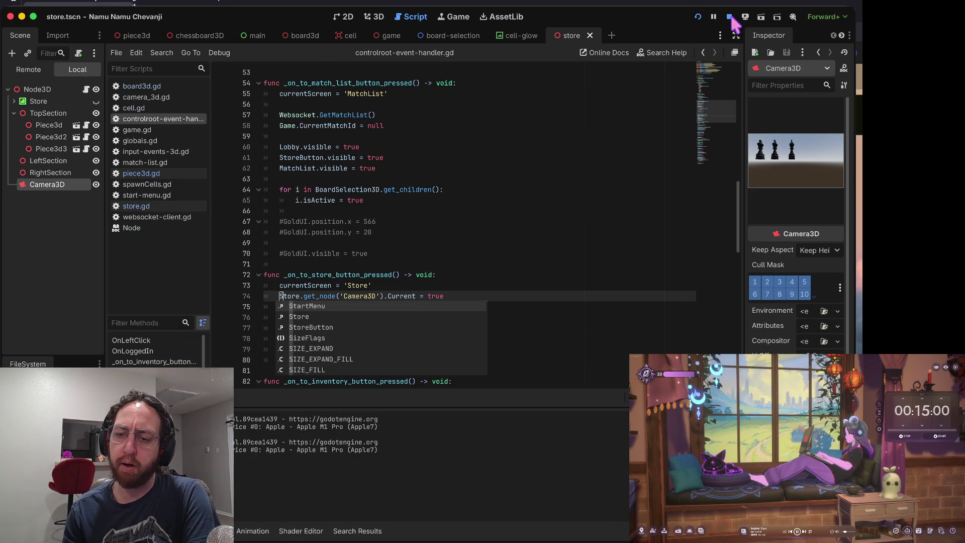
Paste the Store Camera3D Current = true line into hideAll() at the end of the script
key(Escape)
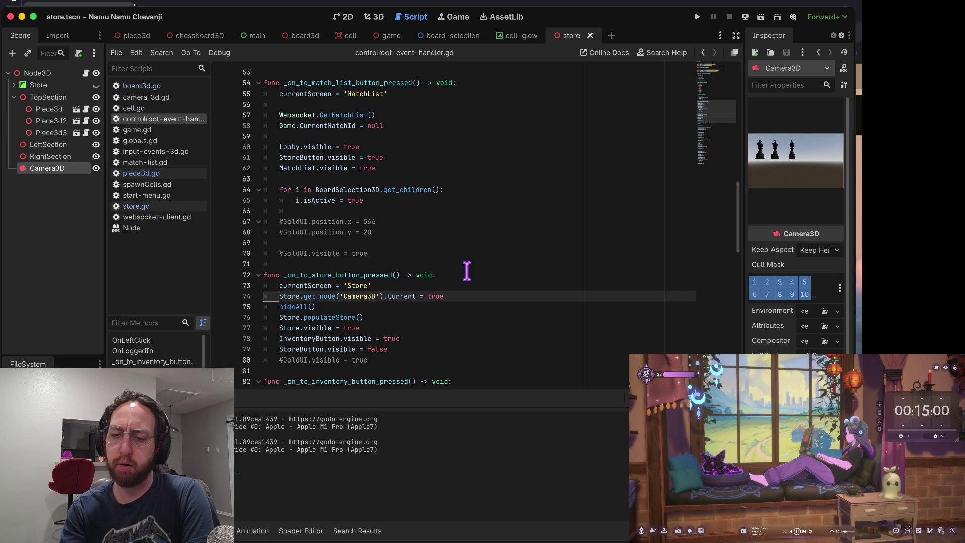
key(Up)
key(Up)
key(Up)
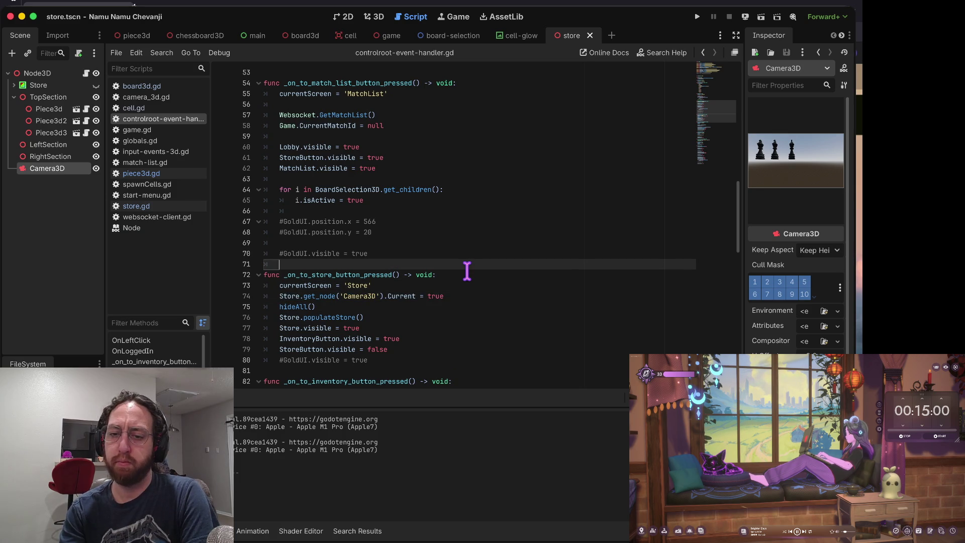
key(super+Down)
key(Up)
key(Up)
key(Up)
key(Up)
key(Up)
key(Up)
key(Return)
text(Store.get_node('Camera3D').Current = true)
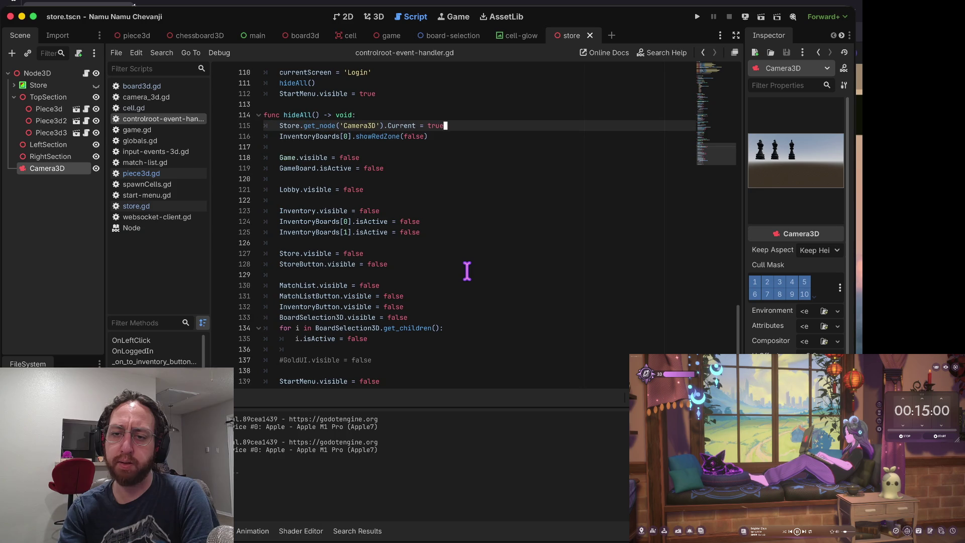
key(Right)
key(Return)
key(ctrl+z)
key(Down)
key(Down)
key(Down)
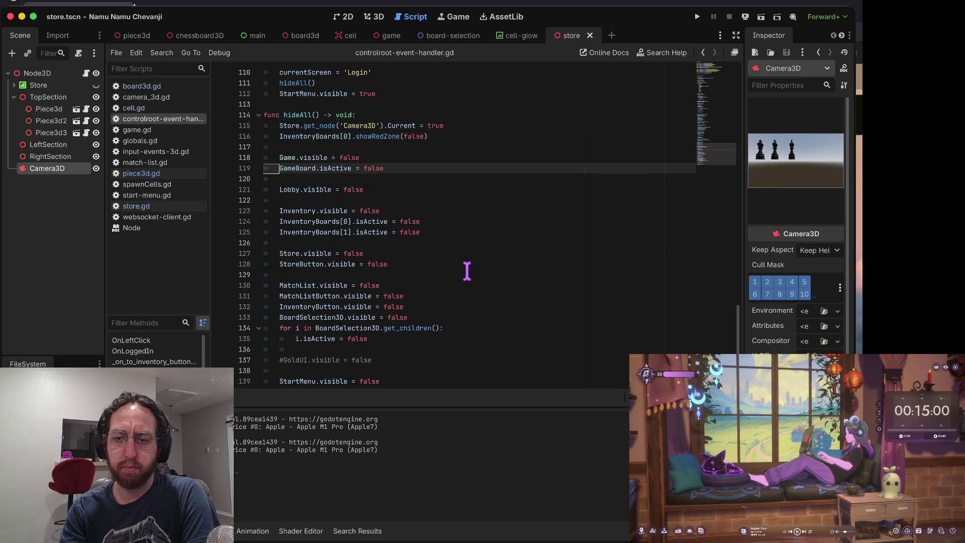
Run the game, log in to check the boards, and return to the script editor
key(super+b)
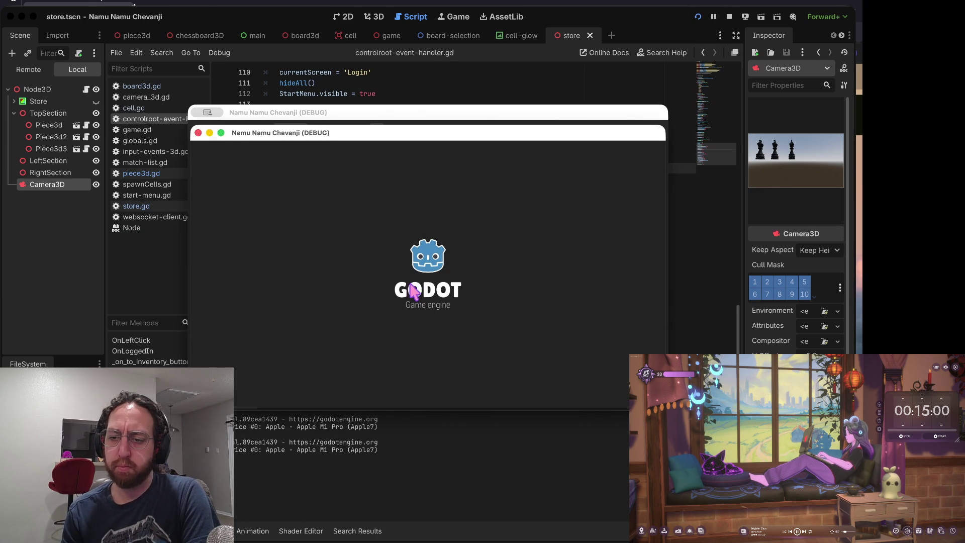
click(403, 344)
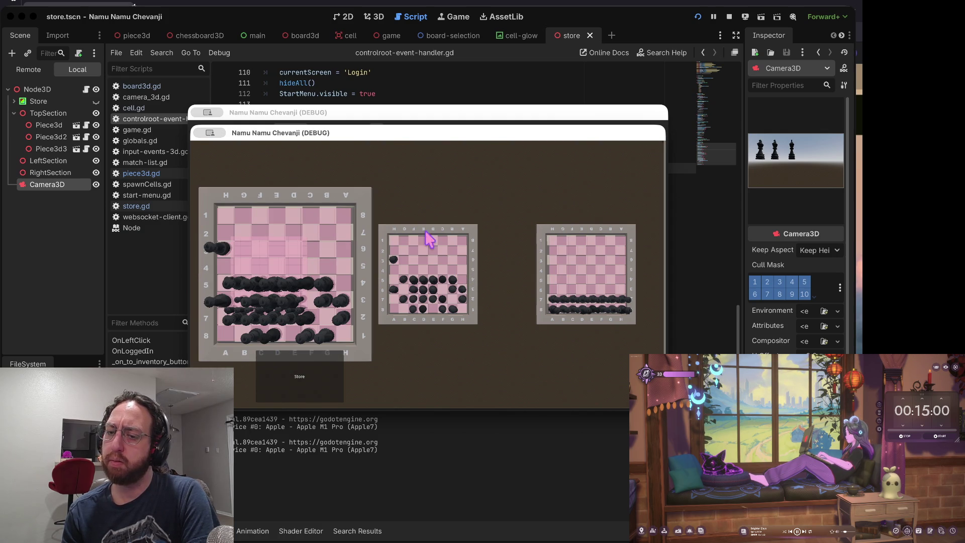
click(427, 423)
scroll(474, 244, up, 7)
scroll(475, 246, up, 15)
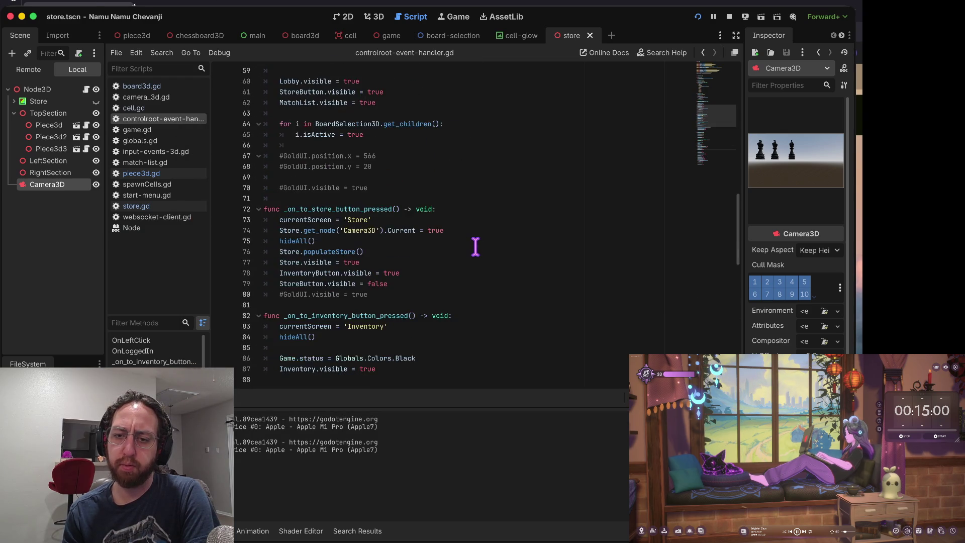
Move the BoardSelection3D children loop from the match-list handler to the end of hideAll() and save
click(397, 282)
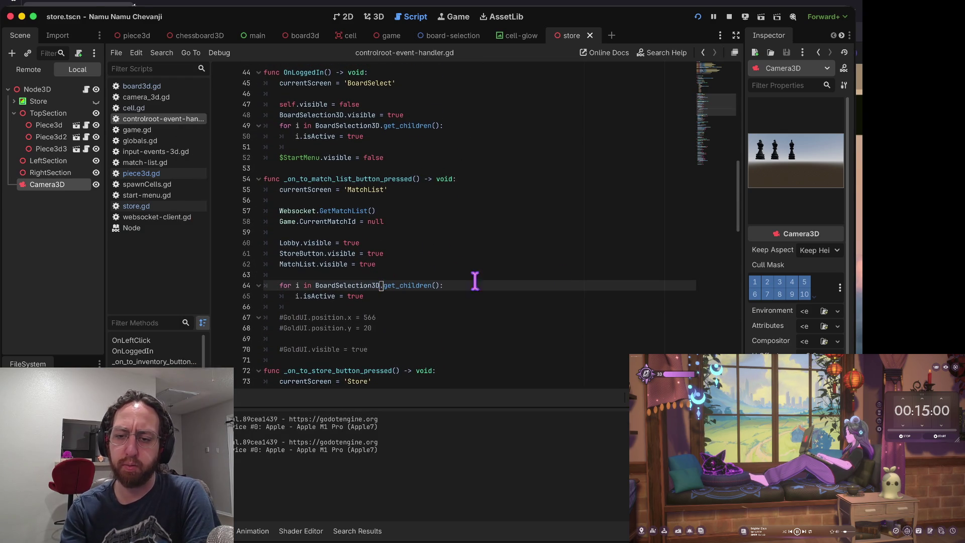
key(Home)
key(shift+Down)
key(shift+Down)
key(shift+Down)
key(ctrl+x)
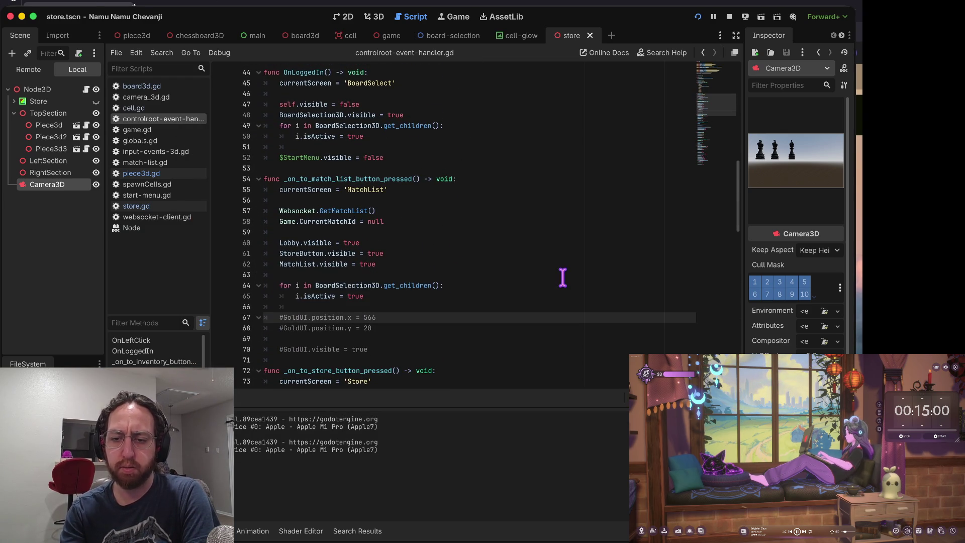
key(ctrl+End)
key(Return)
key(ctrl+v)
key(Up)
key(Up)
key(Home)
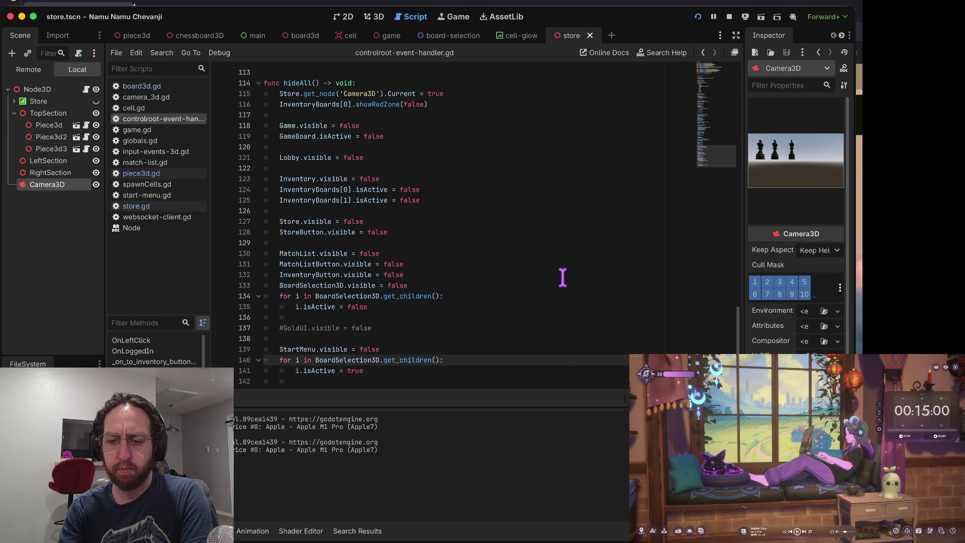
key(Return)
key(BackSpace)
key(BackSpace)
key(BackSpace)
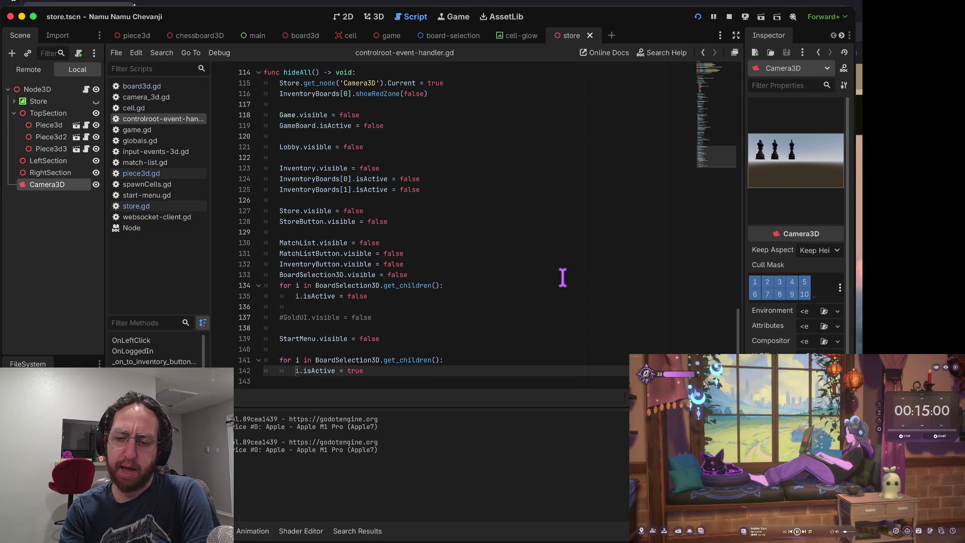
text(false)
key(ctrl+s)
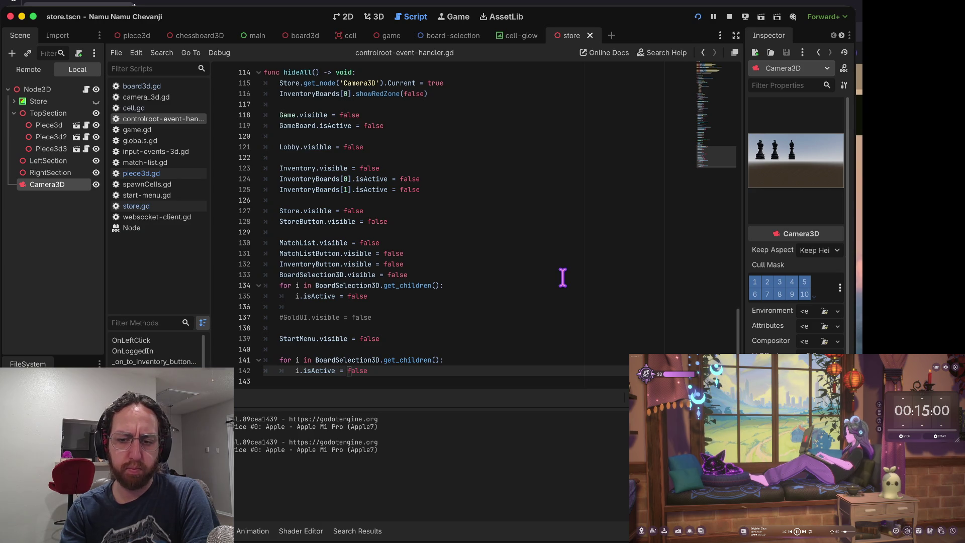
Add a visible = false line inside the final loop of hideAll() and save
key(Up)
key(Up)
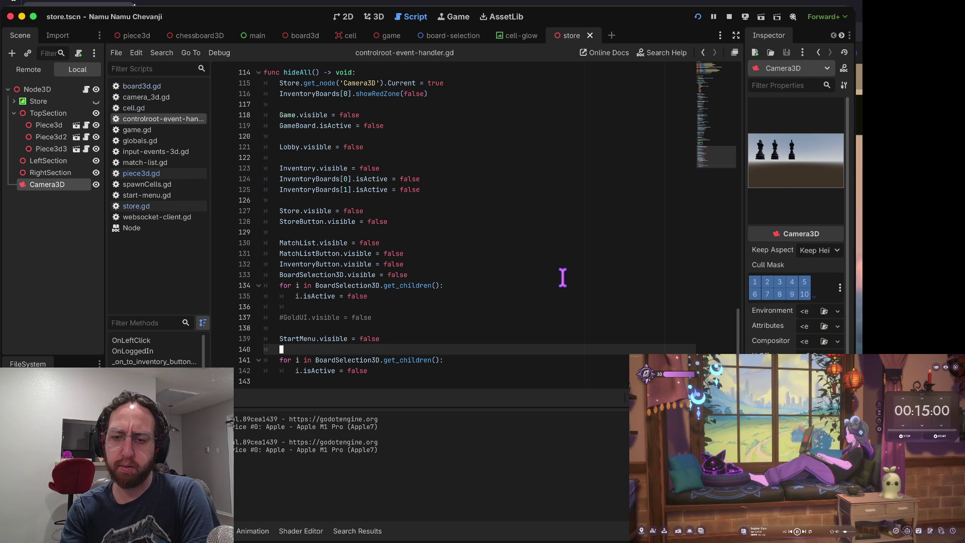
key(alt+Left)
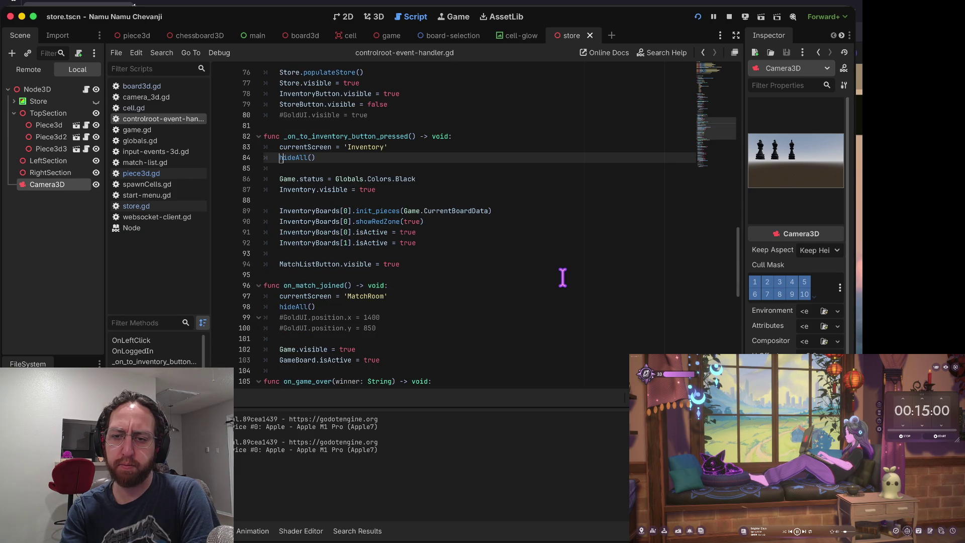
key(alt+Left)
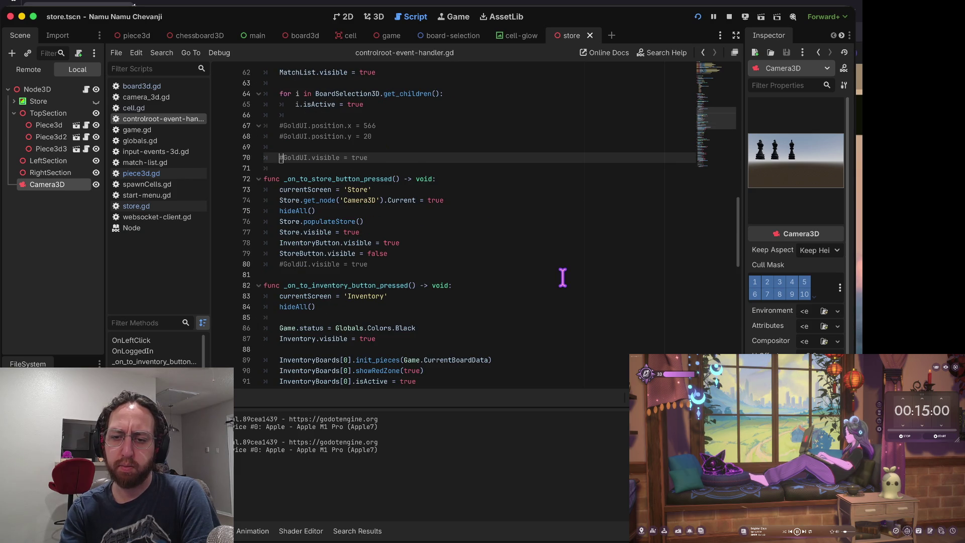
key(alt+Right)
key(alt+Right)
key(Up)
key(Up)
key(End)
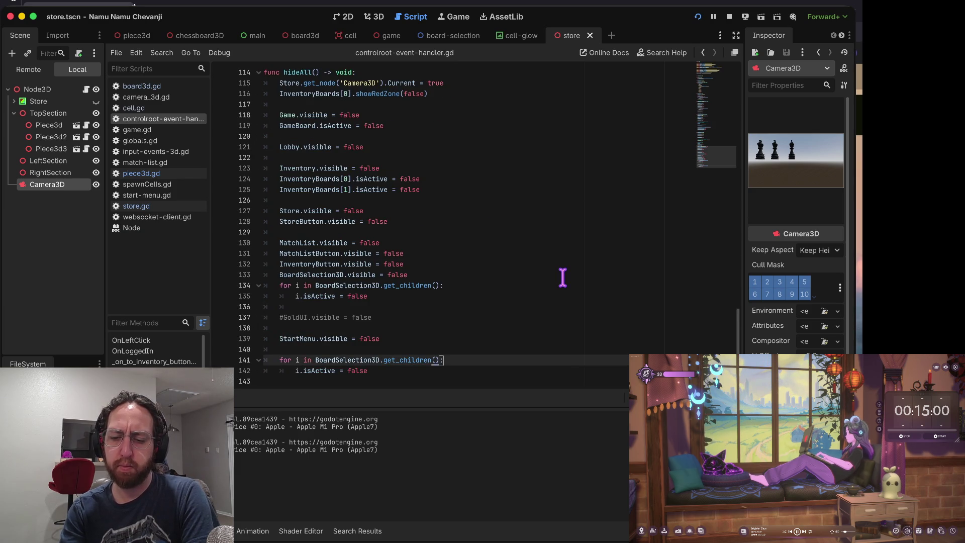
key(Return)
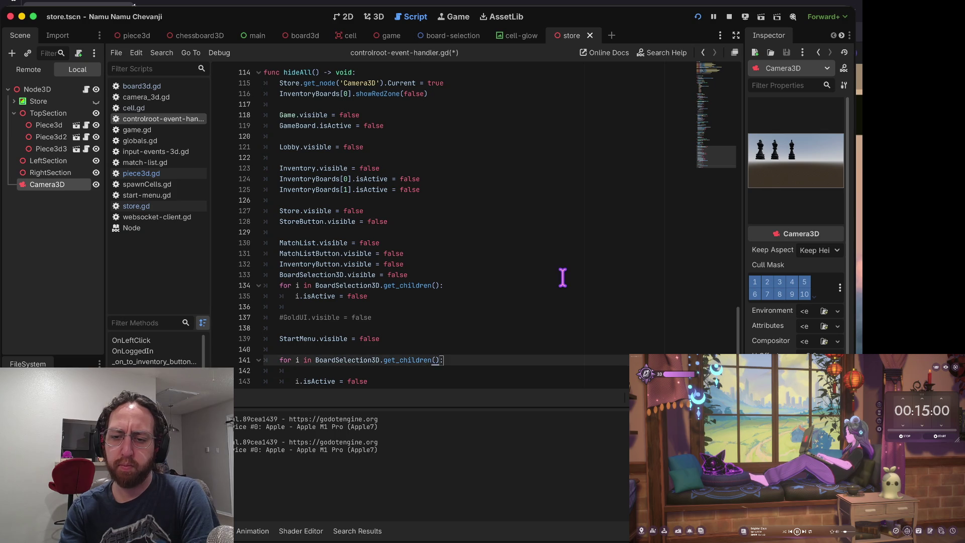
key(super+z)
key(super+z)
key(Down)
key(Down)
key(Down)
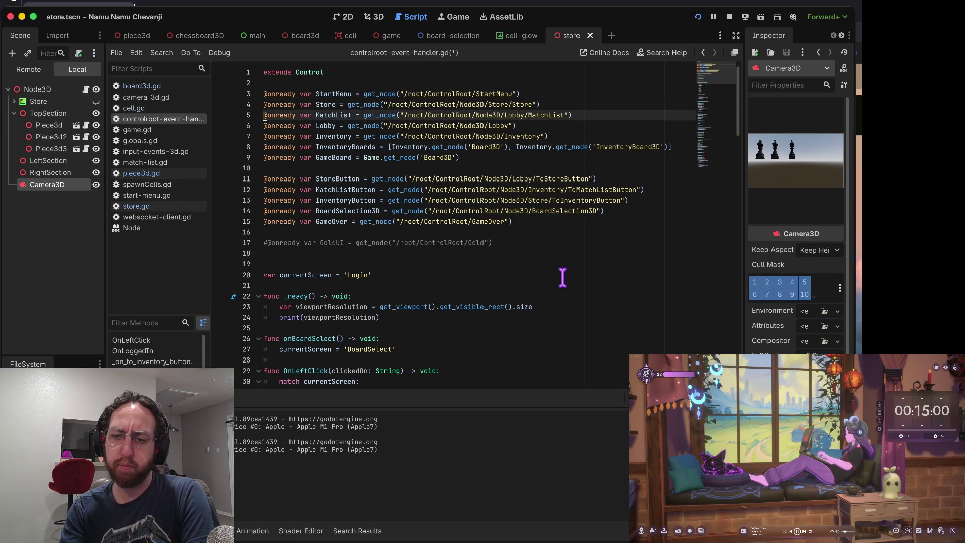
key(super+Down)
key(Up)
key(Return)
text(visible )
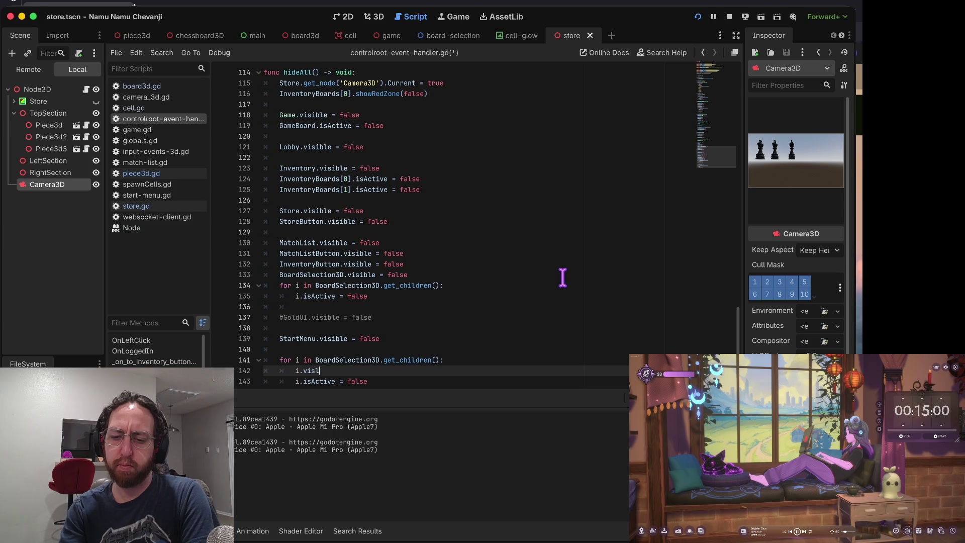
text(= false)
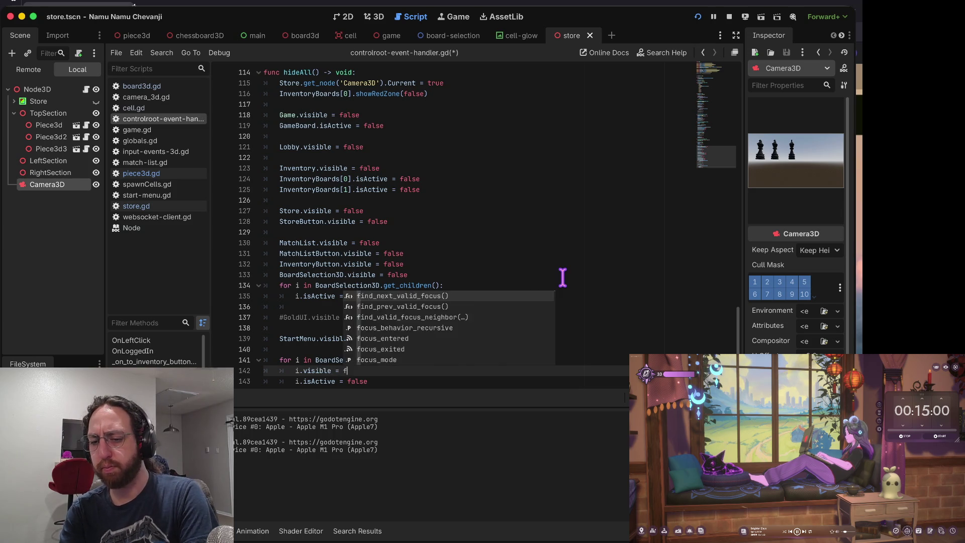
key(ctrl+s)
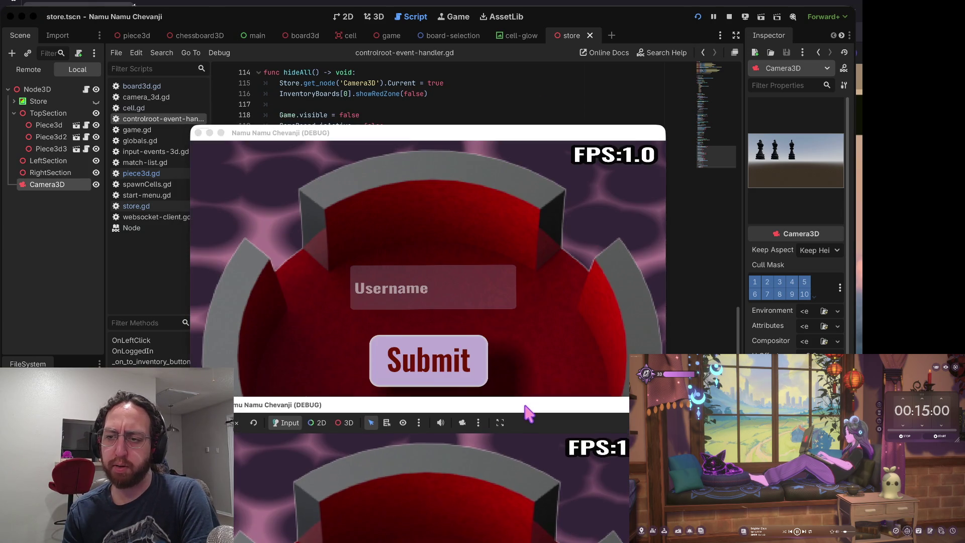
Delete the duplicate BoardSelection3D loop and its leftover empty line from the end of hideAll()
click(575, 93)
click(351, 296)
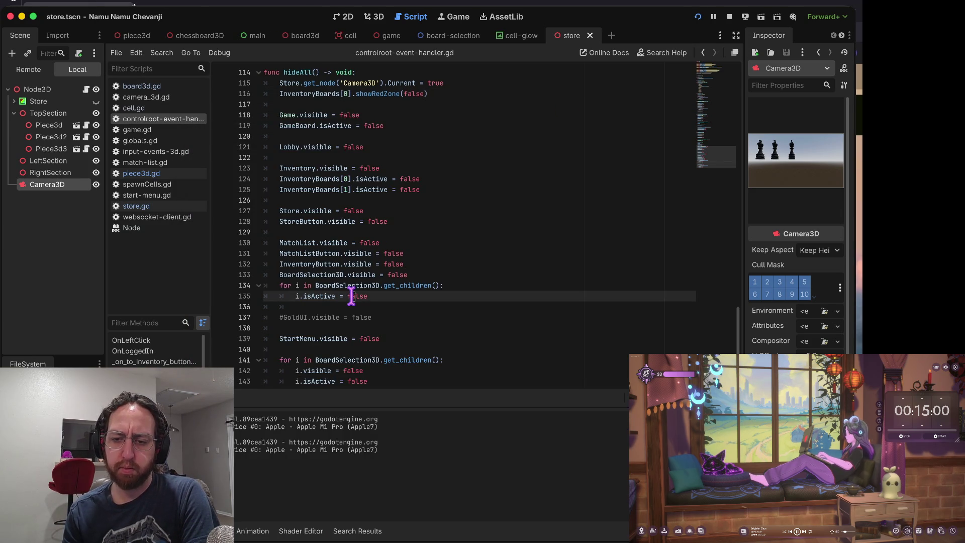
scroll(351, 296, down, 1)
click(323, 370)
click(320, 360)
key(Up)
key(super+shift+k)
key(super+shift+k)
key(super+shift+k)
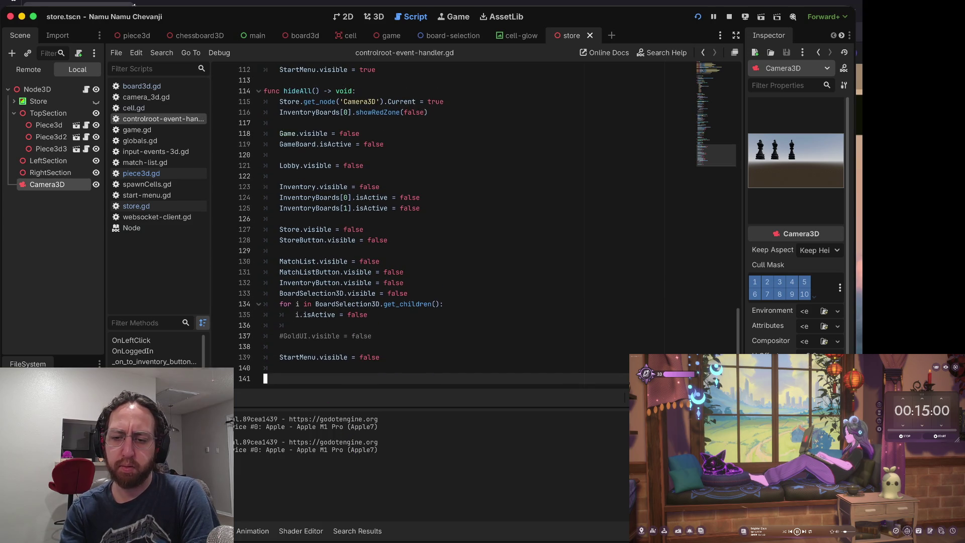
key(super+shift+k)
Add i.visible = false inside the existing BoardSelection3D loop, save, and relaunch the game
key(Up)
key(Up)
key(Up)
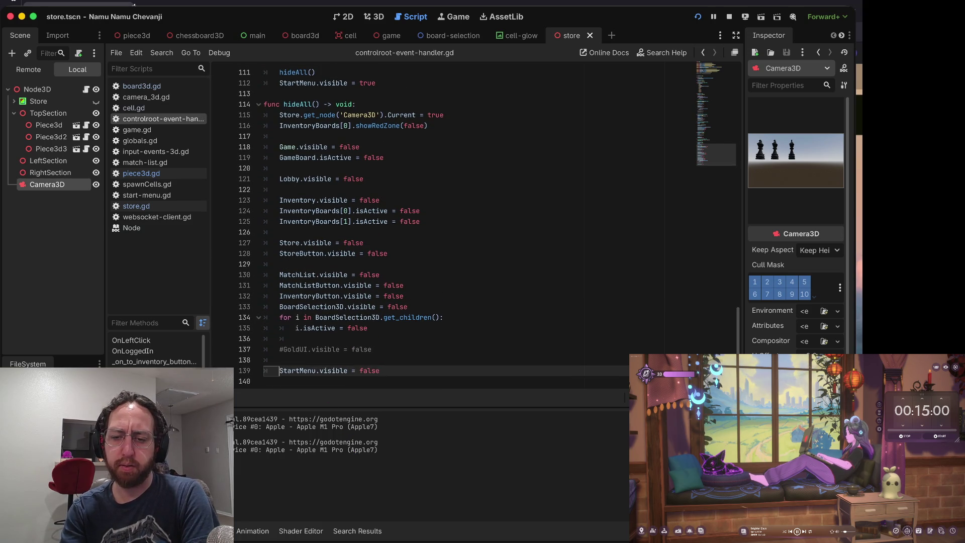
key(Up)
key(Up)
key(Return)
text(i.)
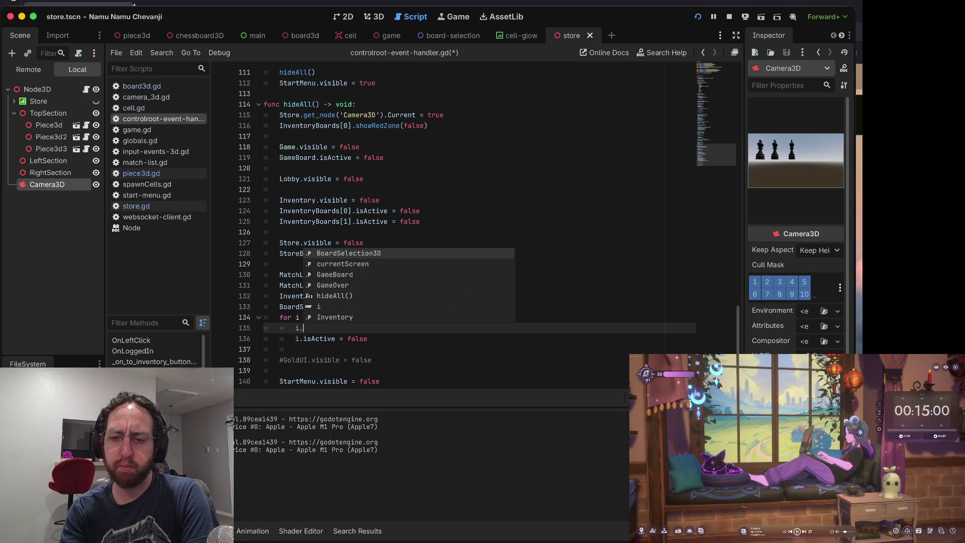
text(visible = fa)
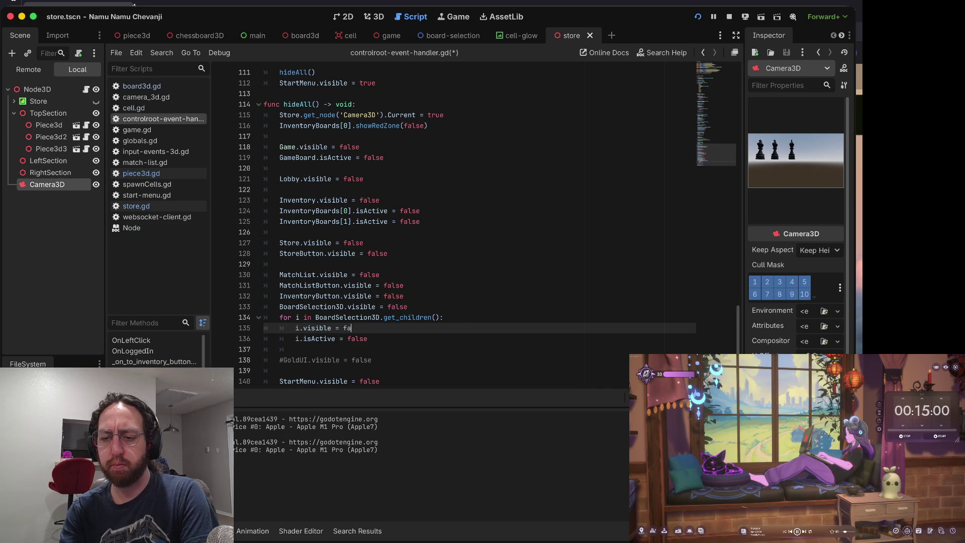
key(super+s)
key(Down)
key(Down)
key(Down)
key(super+shift+k)
key(super+z)
key(super+z)
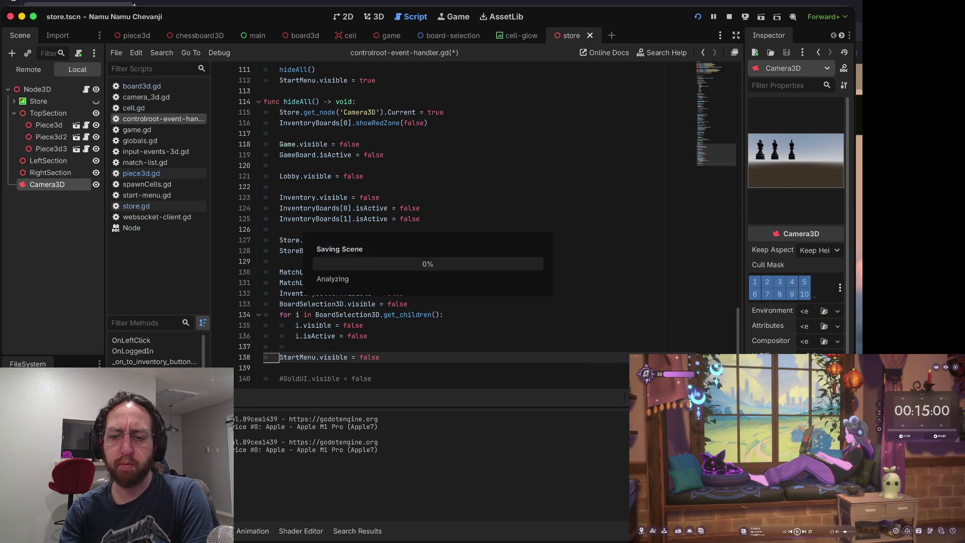
key(super+b)
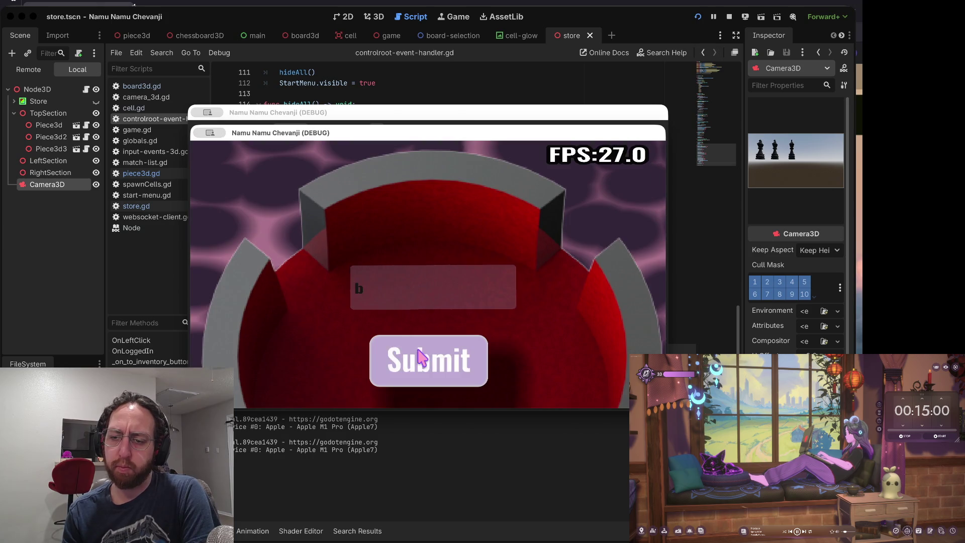
Log in to the game, then expand ControlRoot > Node3D > BoardSelection3D in the Remote tree and hide it
click(418, 357)
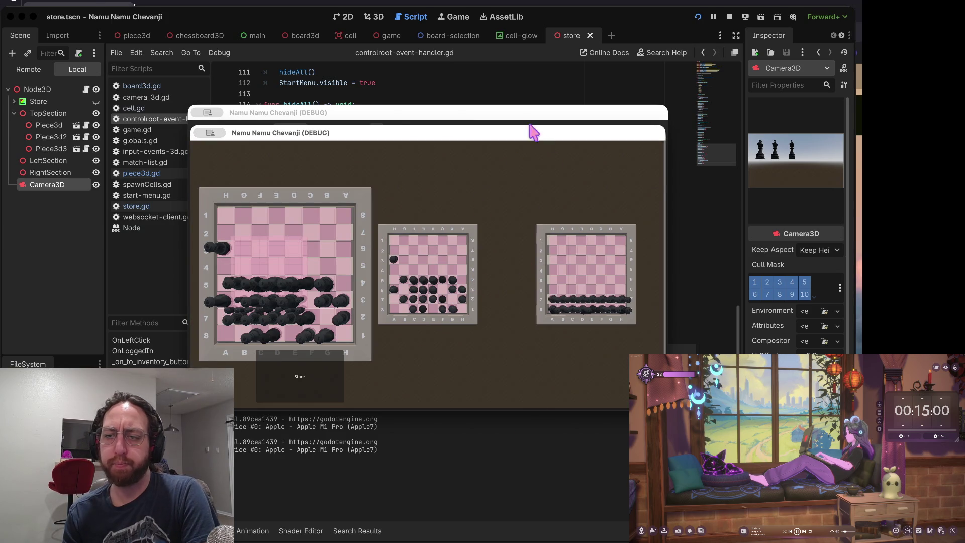
click(528, 91)
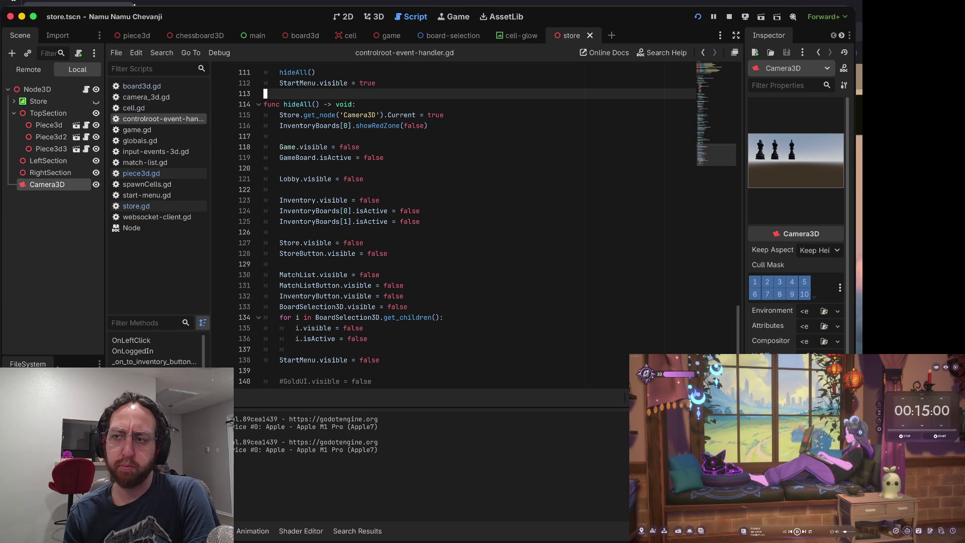
click(28, 70)
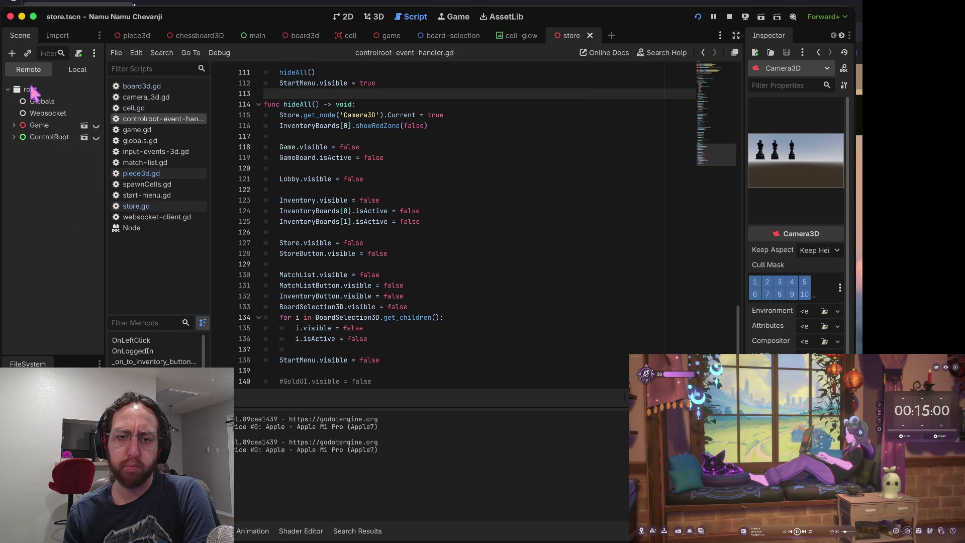
click(13, 136)
click(20, 149)
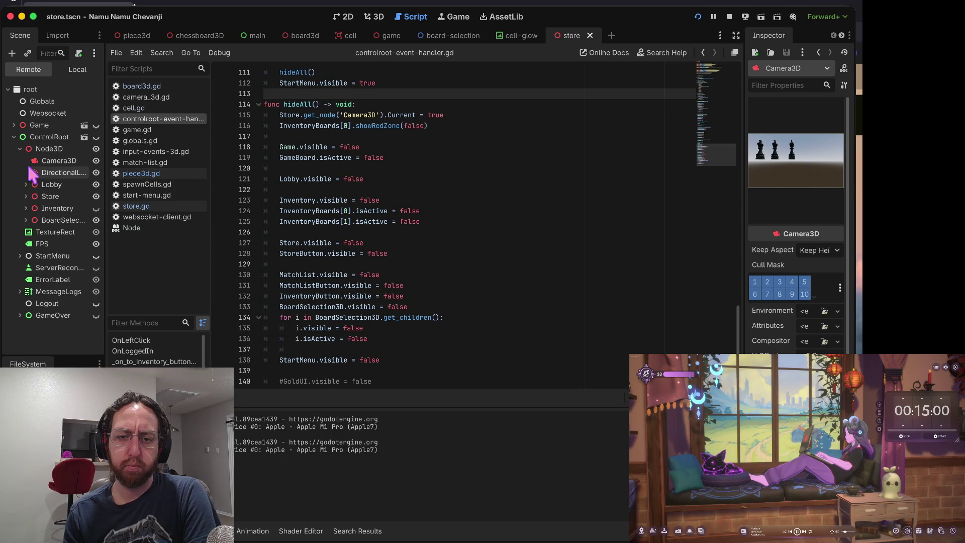
click(25, 220)
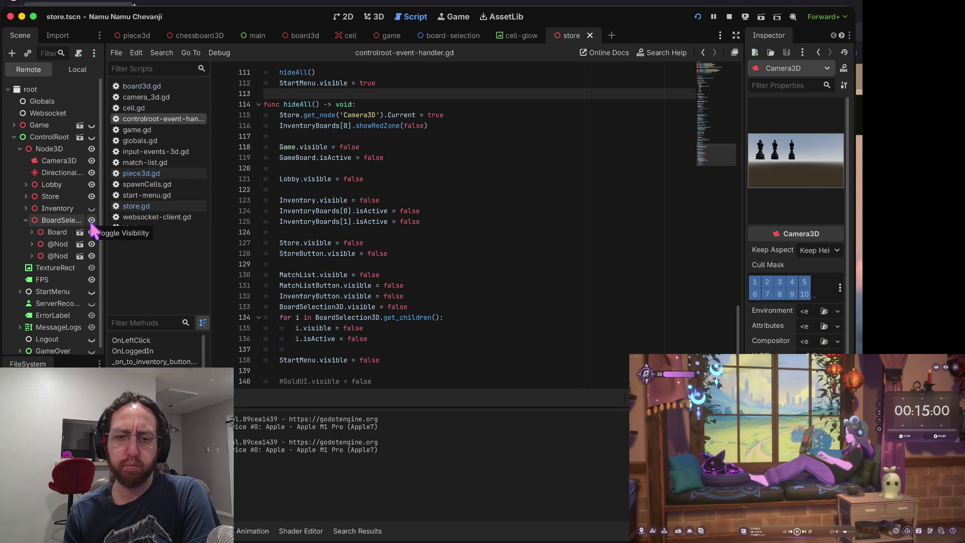
click(92, 221)
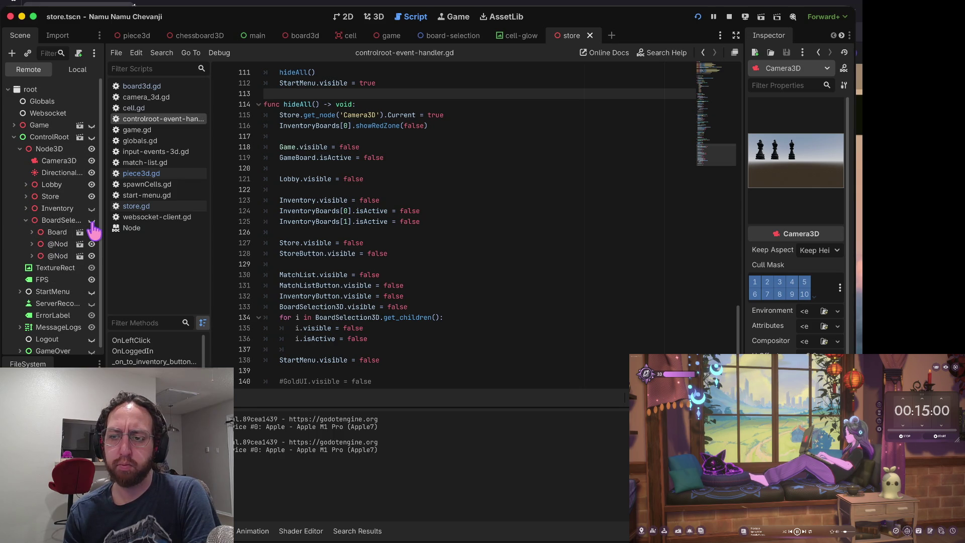
Check the task board in the browser and come back to the Godot script editor
key(super+Tab)
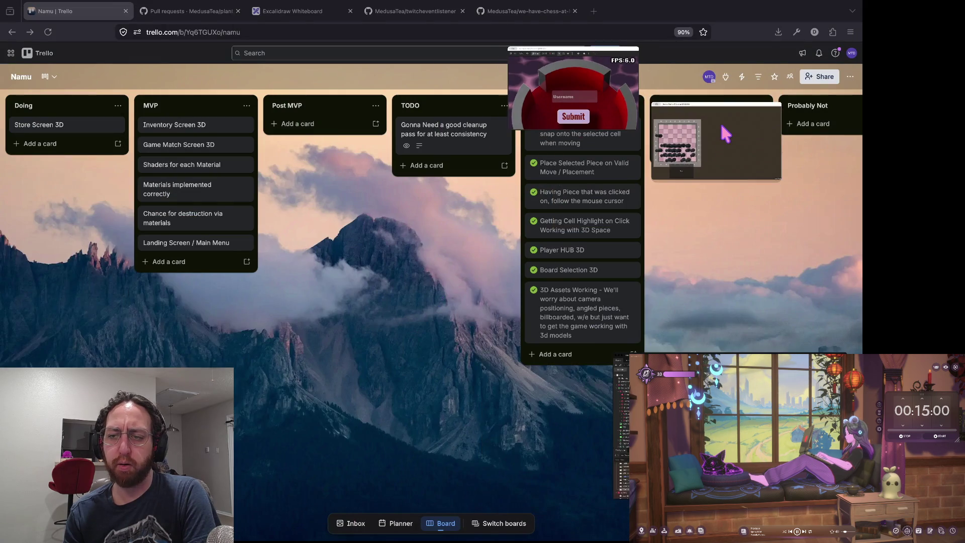
click(717, 141)
click(456, 110)
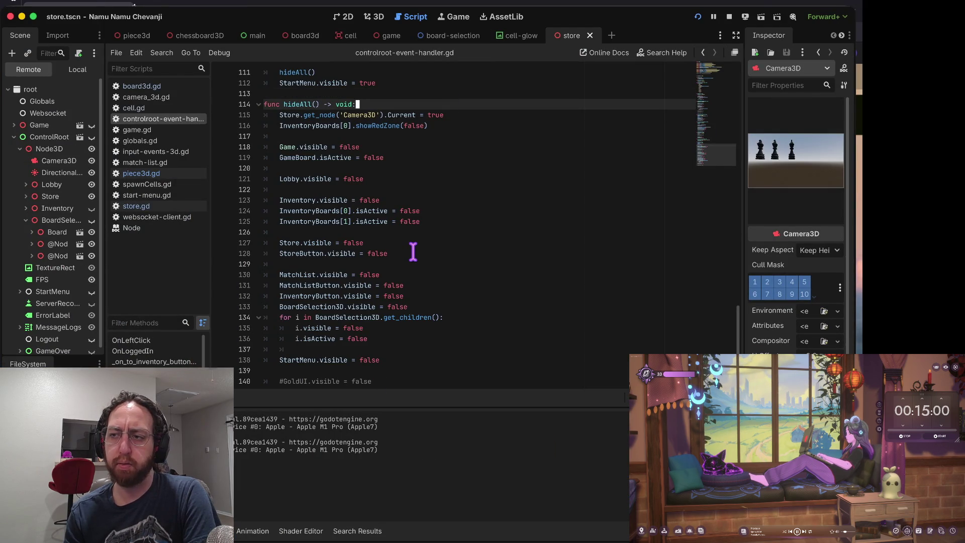
Stop the game and delete the per-child visibility line from hideAll's BoardSelection3D loop
click(729, 16)
scroll(474, 207, down, 1)
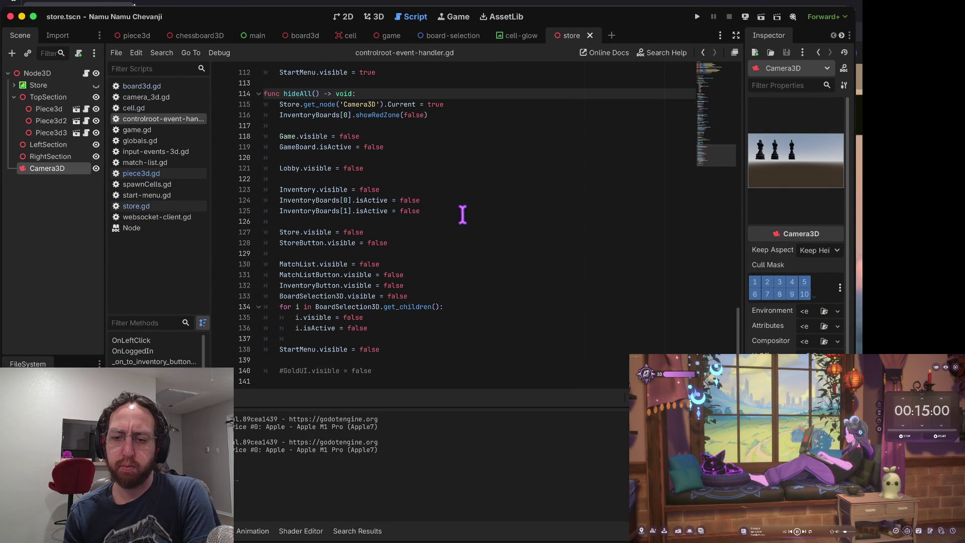
click(360, 304)
key(Down)
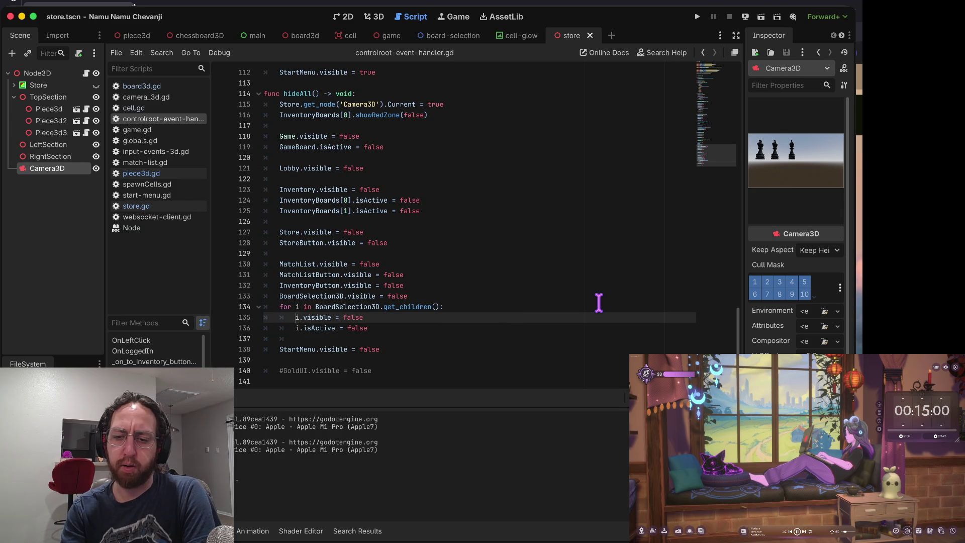
key(ctrl+shift+k)
key(Up)
key(Up)
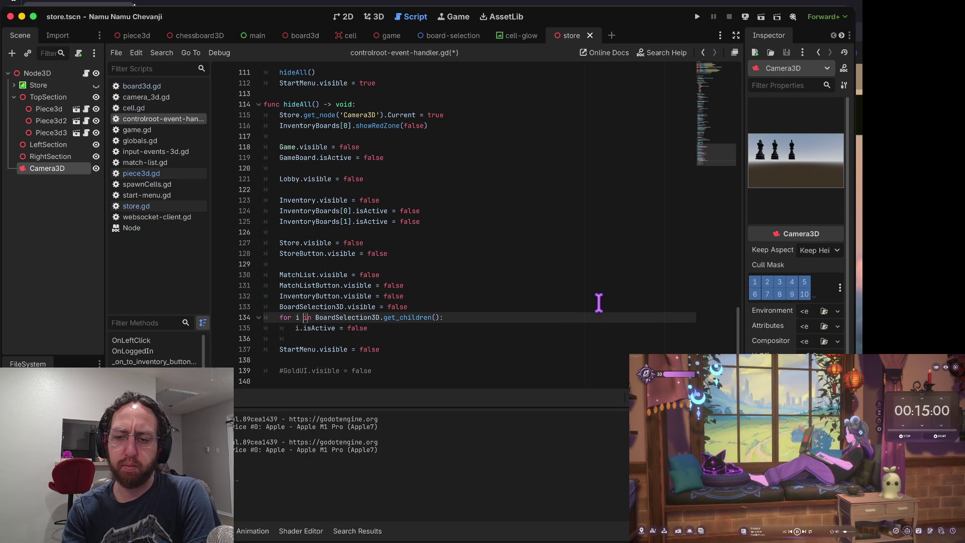
Add BoardSelection3D.visible = false in hideAll above the loop
key(Return)
key(Return)
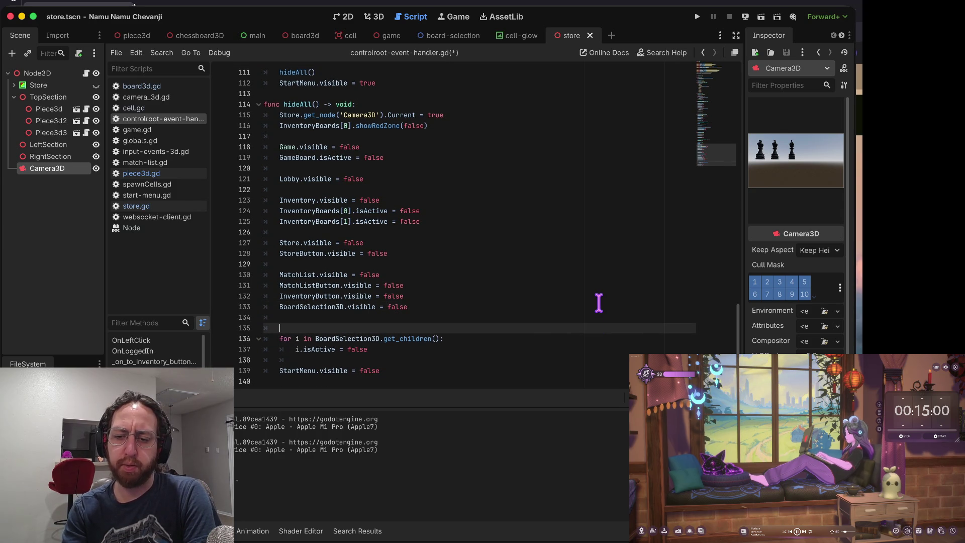
key(Down)
key(Down)
key(Up)
key(Up)
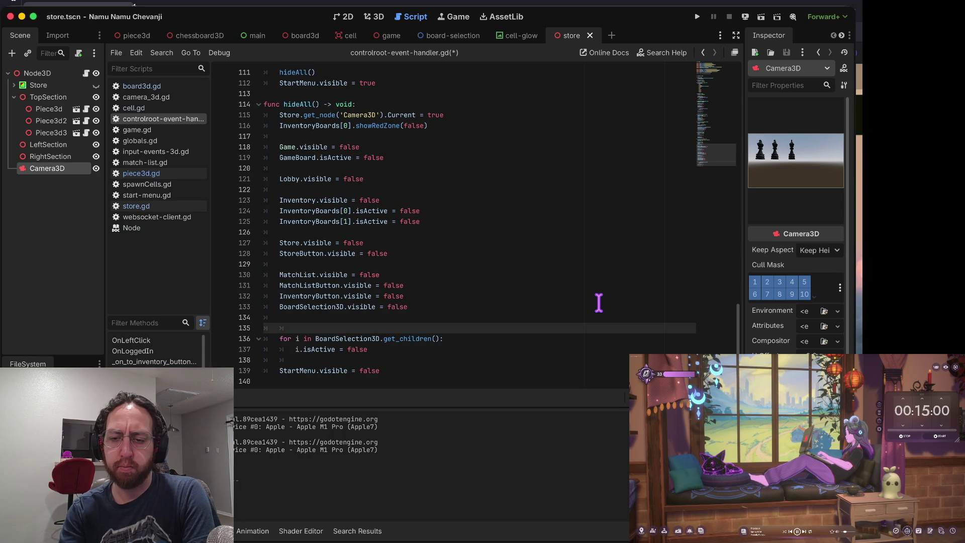
text(S)
key(Return)
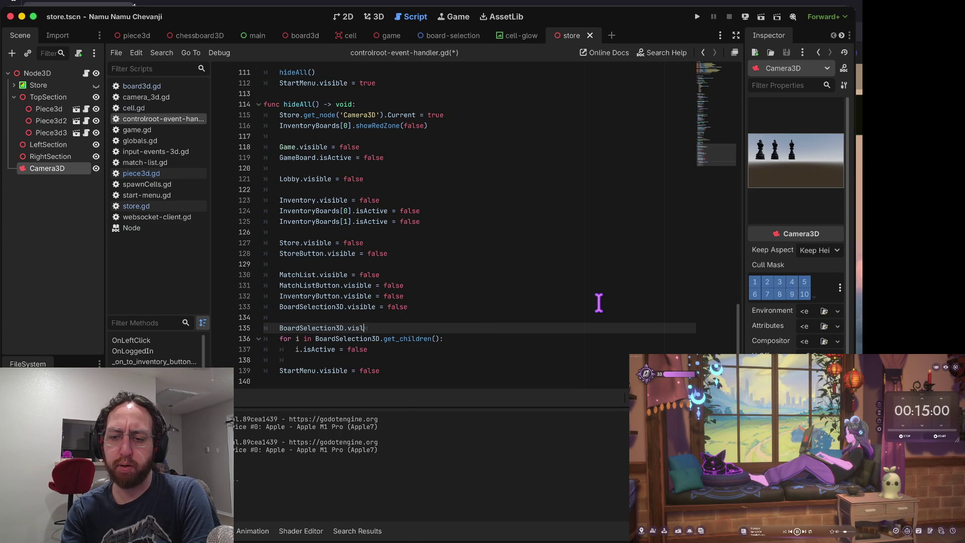
text(ble = false)
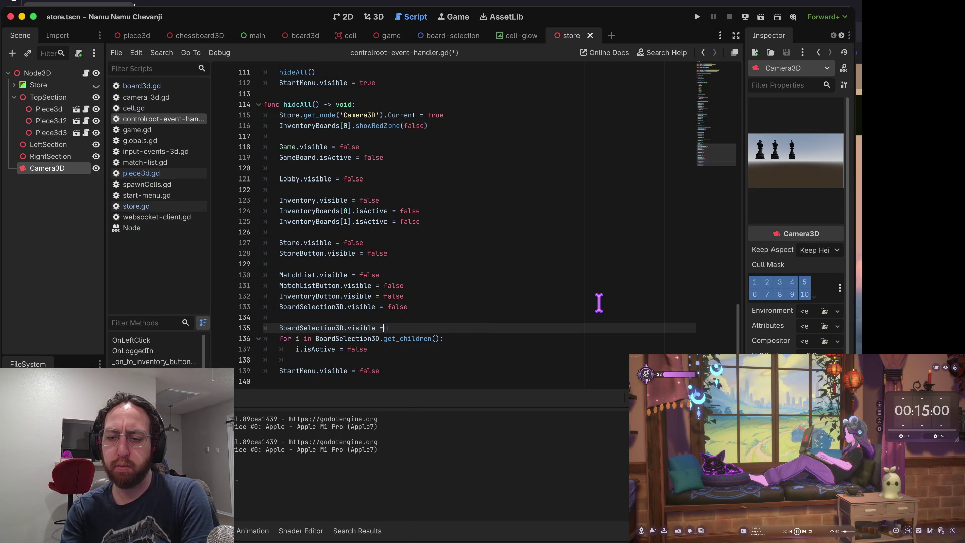
Move the board-deactivation loop out of hideAll into the login function above it
key(Down)
key(Home)
key(shift+Down)
key(shift+Down)
key(shift+Down)
key(BackSpace)
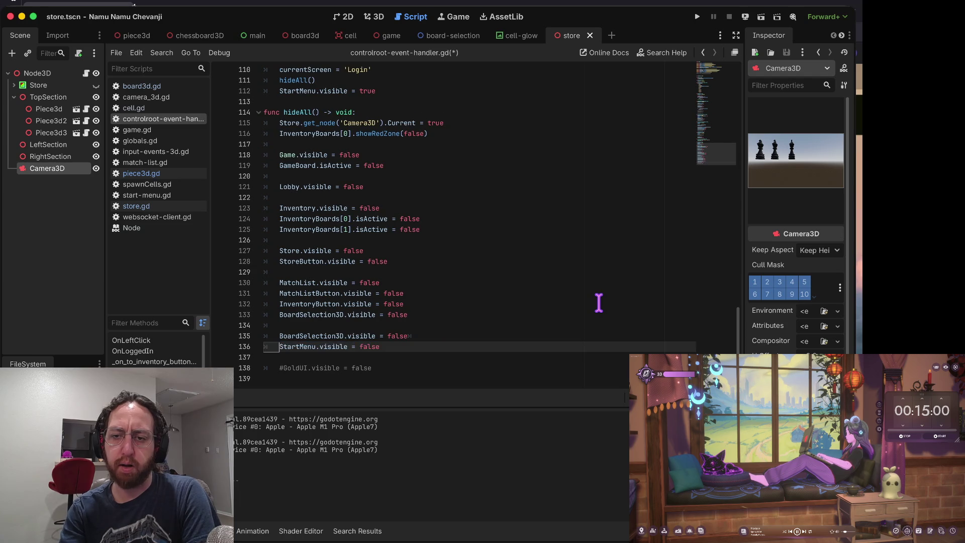
key(Up)
key(Up)
key(Up)
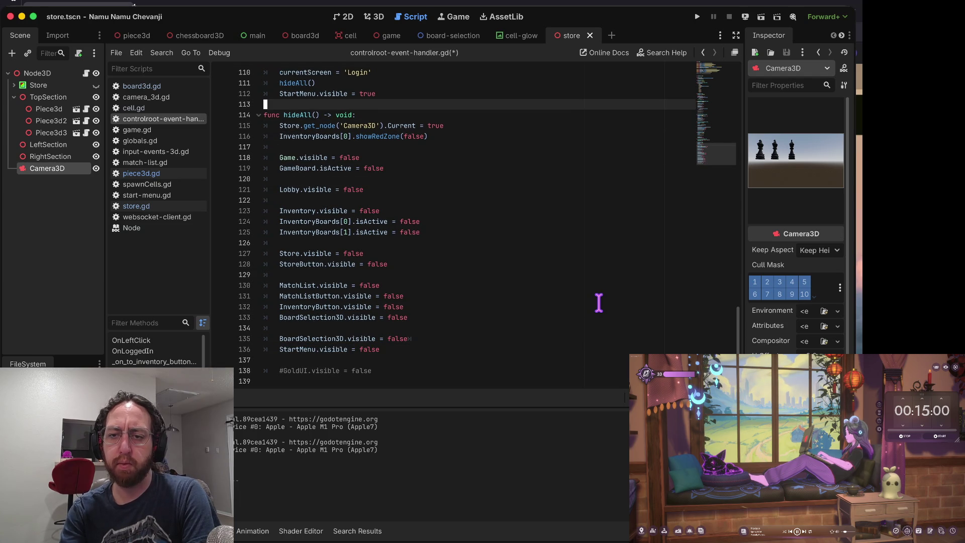
key(ctrl+v)
key(Up)
key(Up)
key(alt+Down)
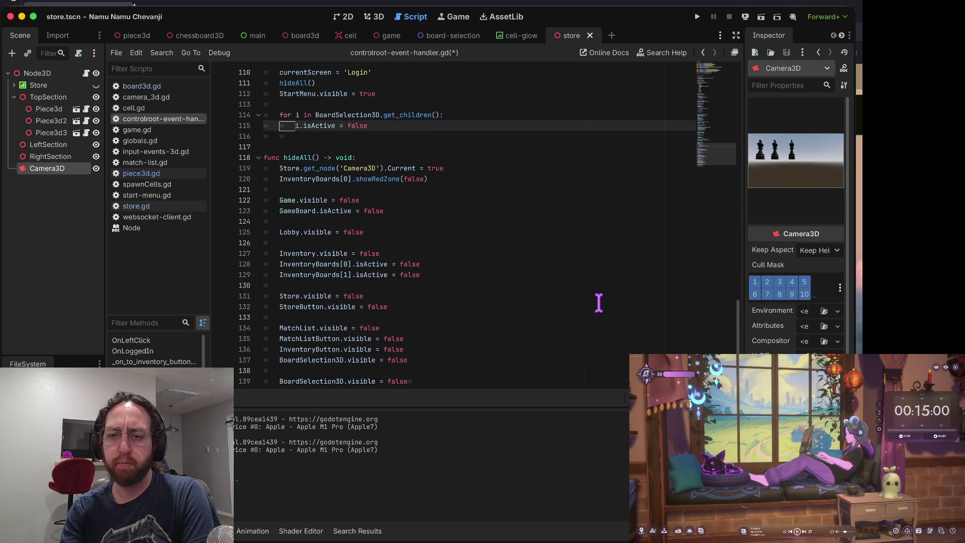
Save controlroot-event-handler.gd and run the game to test the change
key(Down)
key(Down)
key(Down)
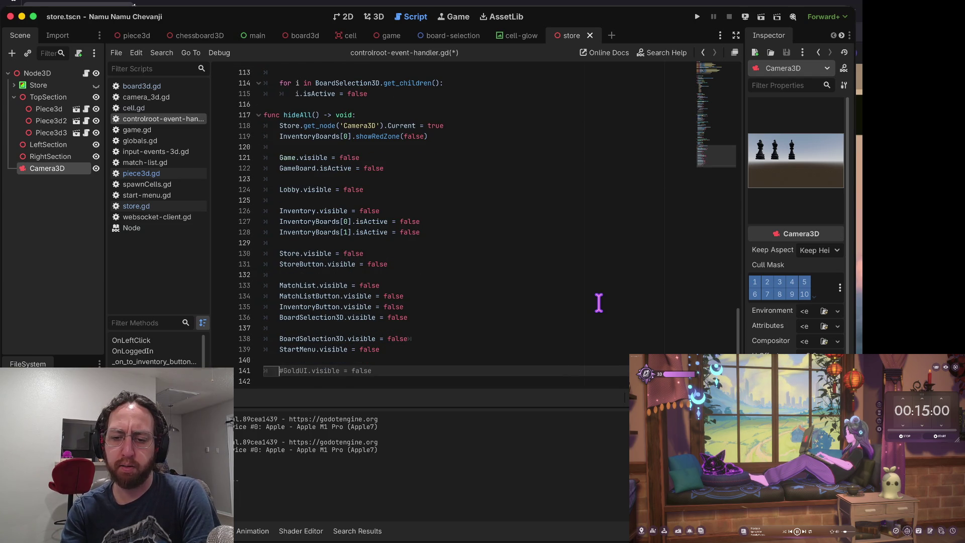
key(Up)
key(Up)
key(ctrl+s)
key(super+b)
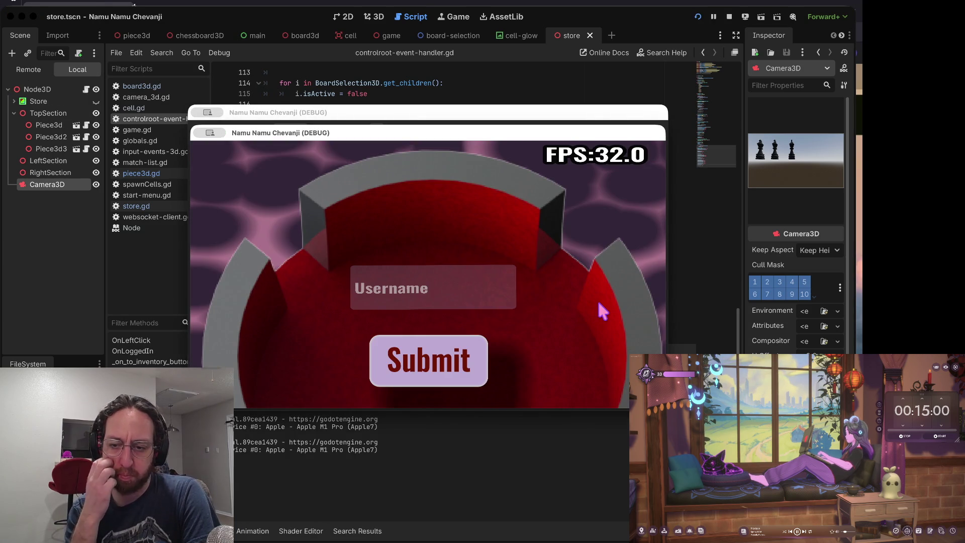
click(469, 289)
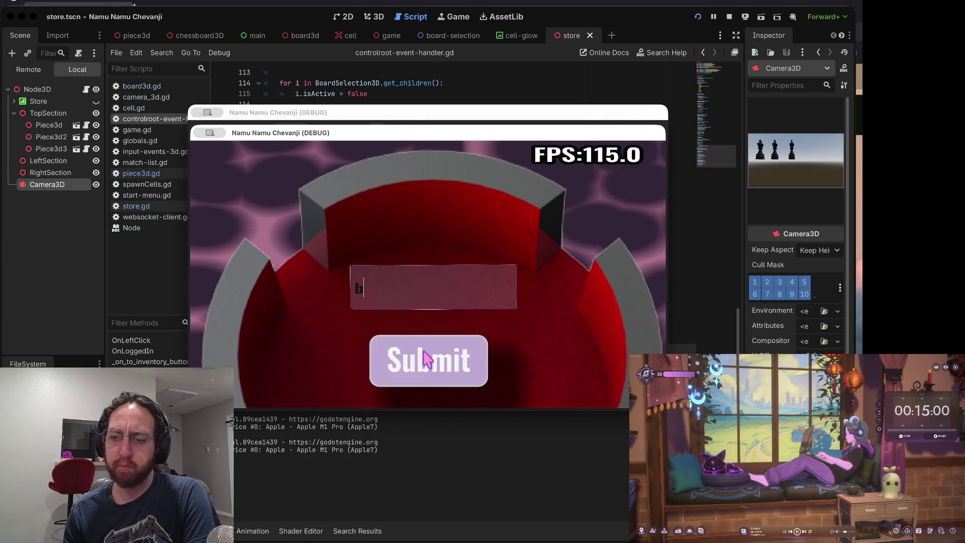
click(422, 352)
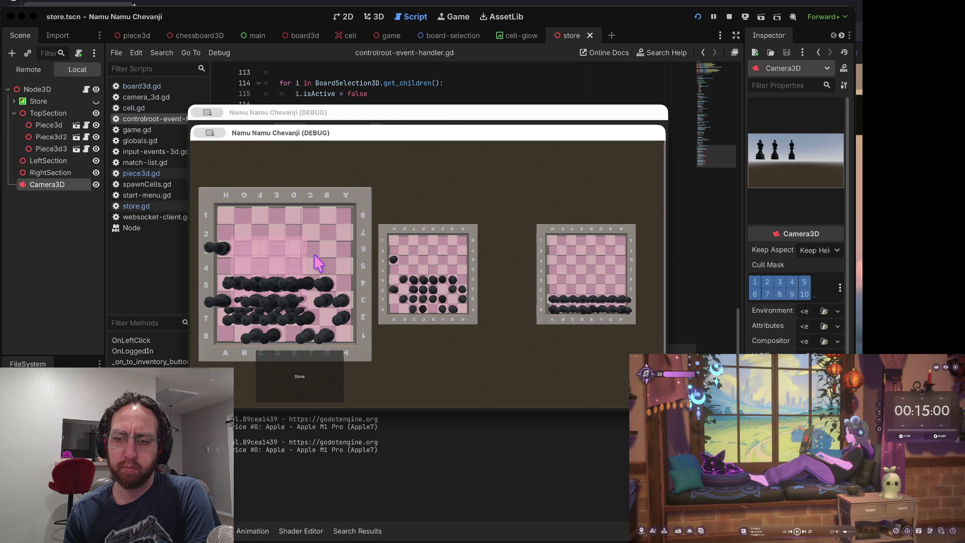
click(293, 263)
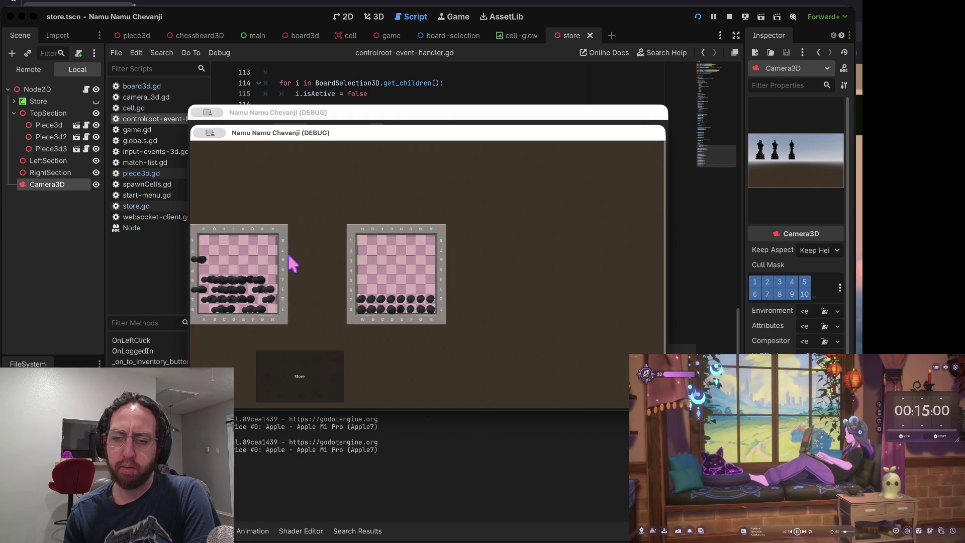
click(293, 262)
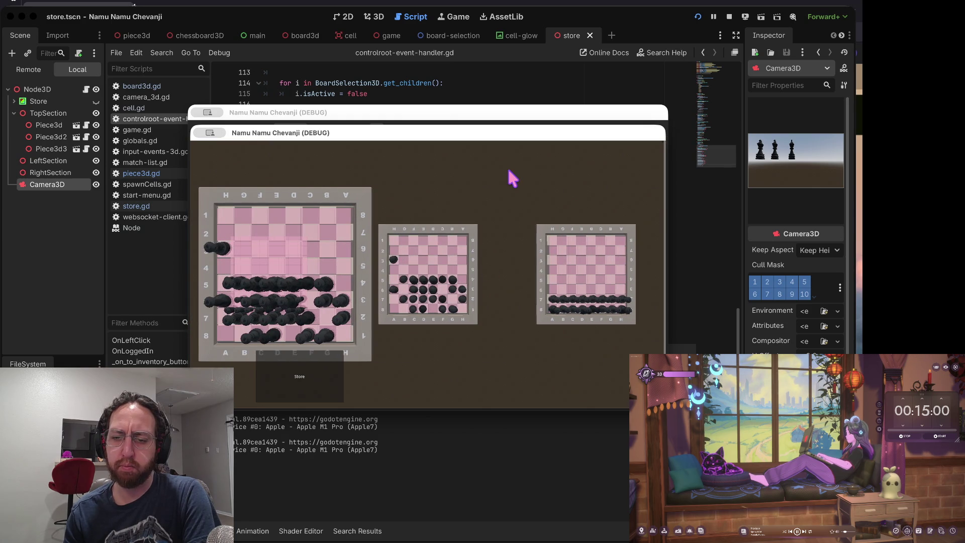
click(729, 16)
double_click(287, 115)
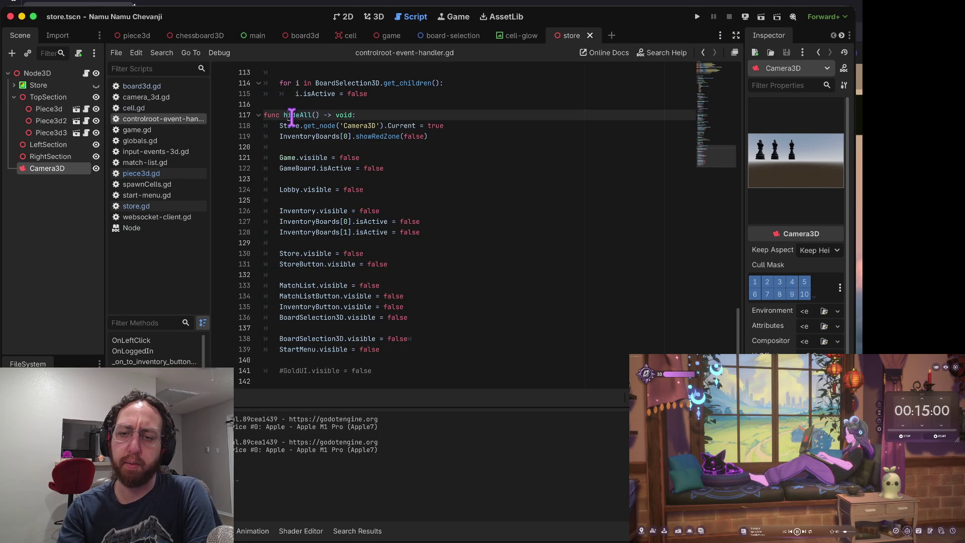
Step through the existing hideAll calls in the script
key(F3)
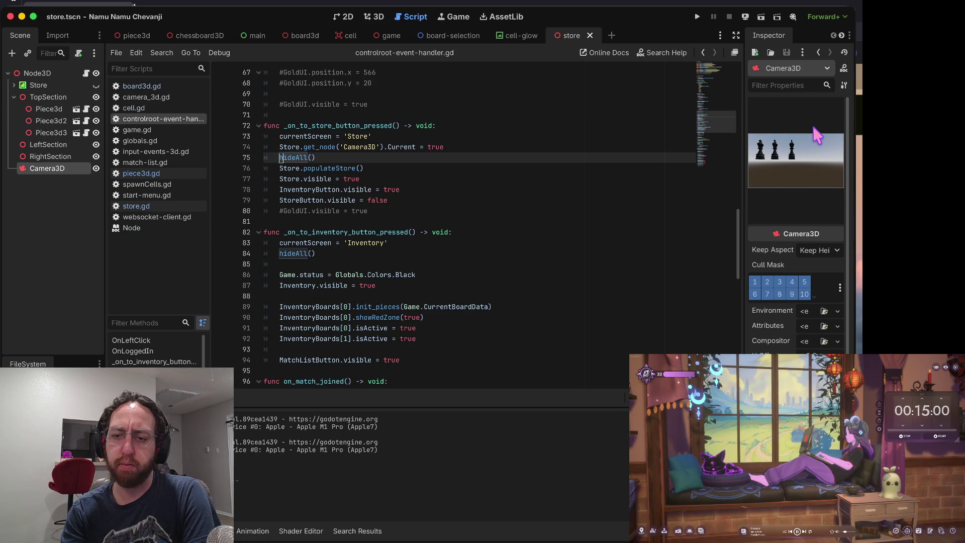
key(F3)
key(F3)
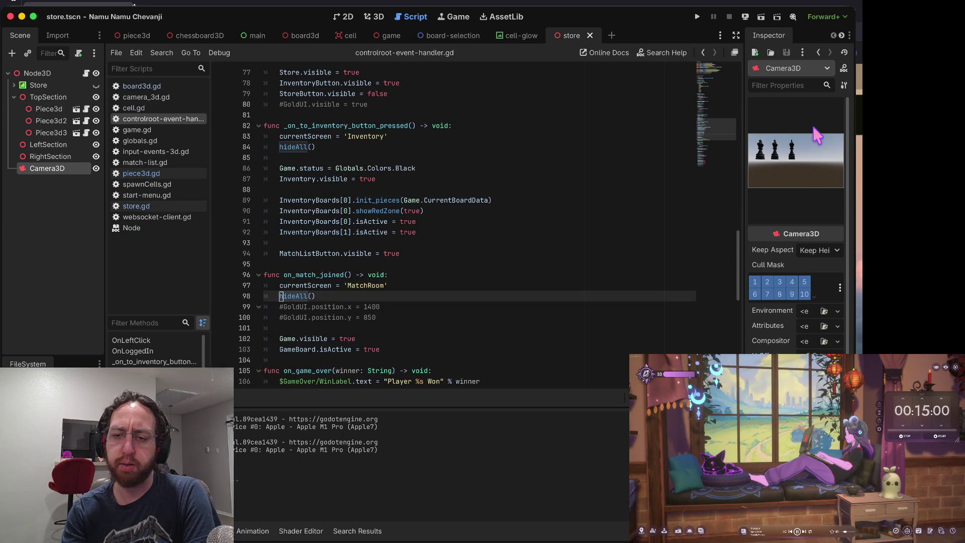
key(F3)
key(F3)
key(F3)
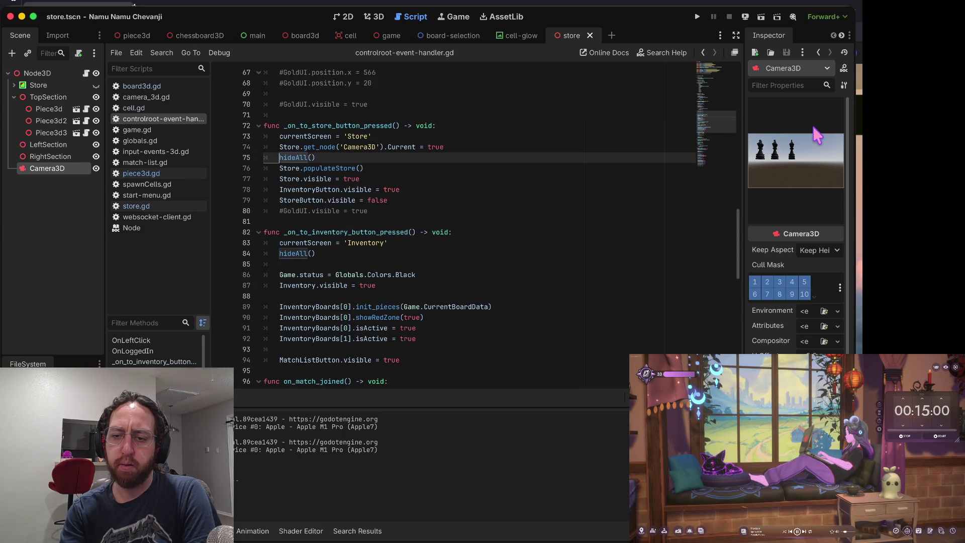
key(super+Up)
Replace pass with hideAll() in OnLeftClick's MatchList case and run the game
key(Down)
key(Down)
key(Down)
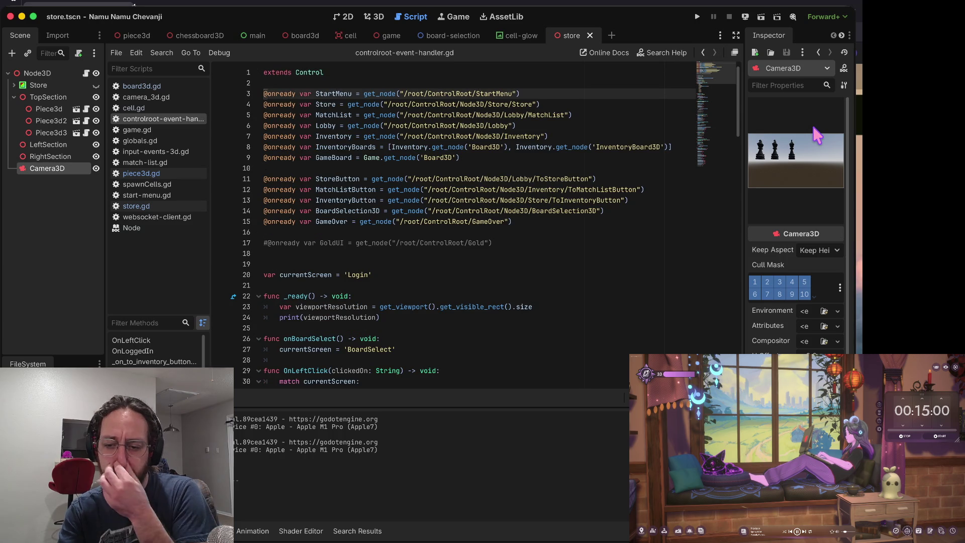
key(Down)
key(Down)
key(Down)
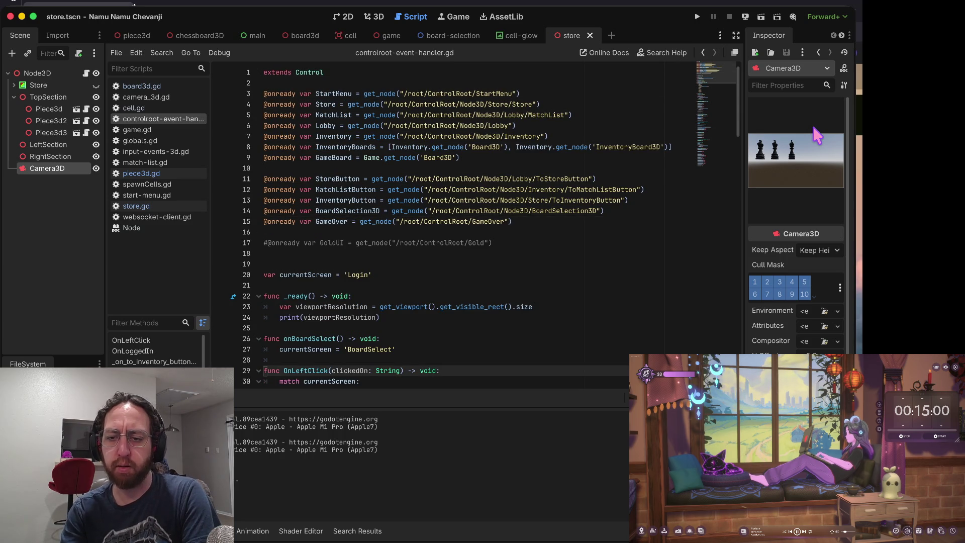
key(Up)
key(Up)
key(Up)
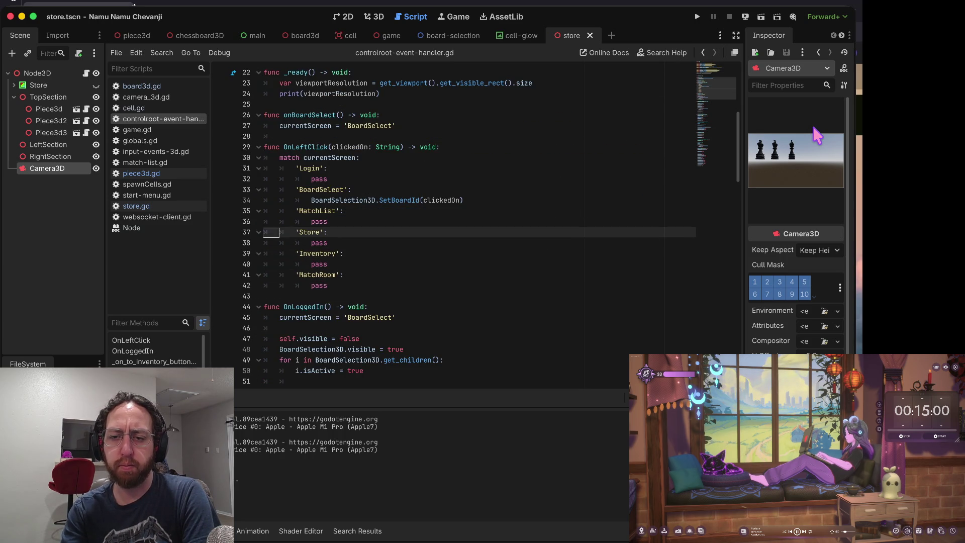
key(Down)
key(Home)
text(hideAll())
key(Return)
key(shift+End)
key(BackSpace)
key(BackSpace)
key(BackSpace)
key(Up)
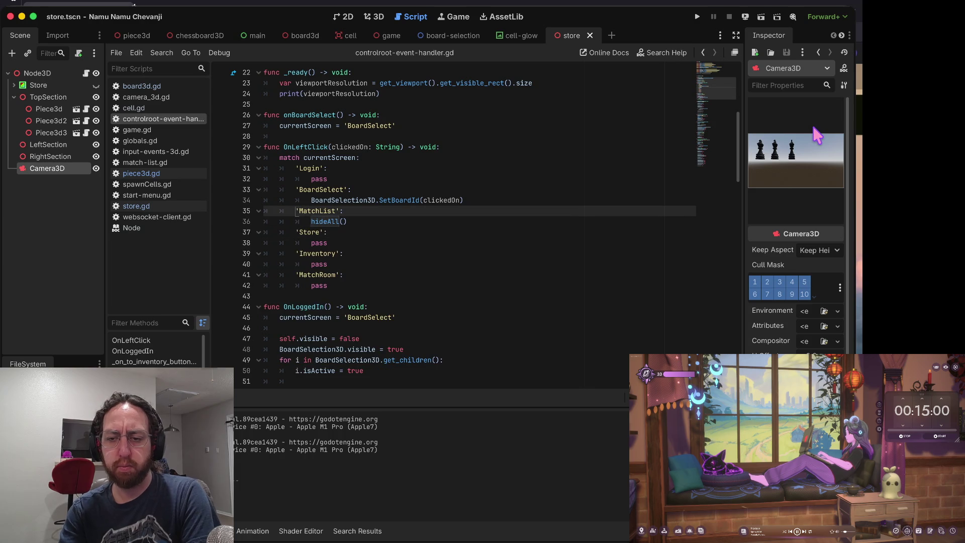
key(super+b)
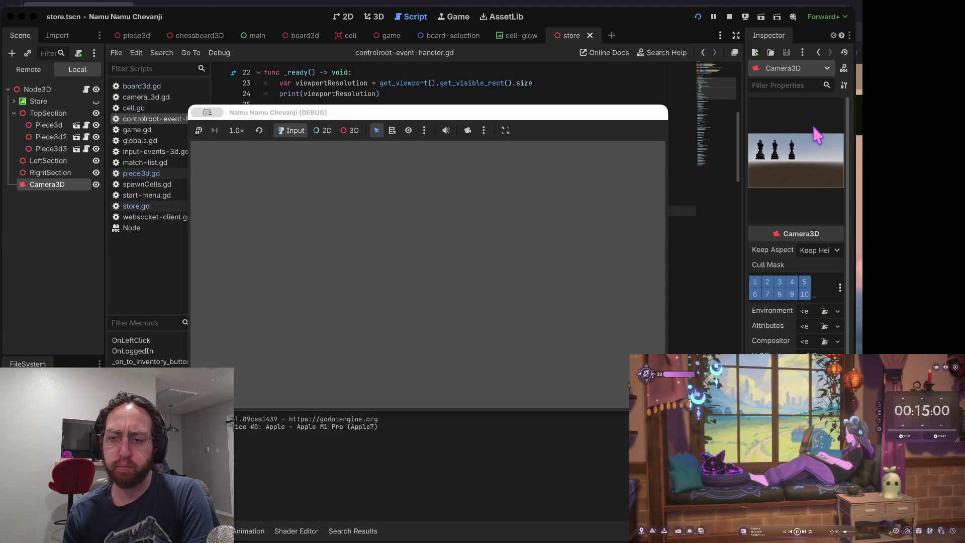
Submit the login in the test run, stop the game, and review the match cases and board loops
click(420, 338)
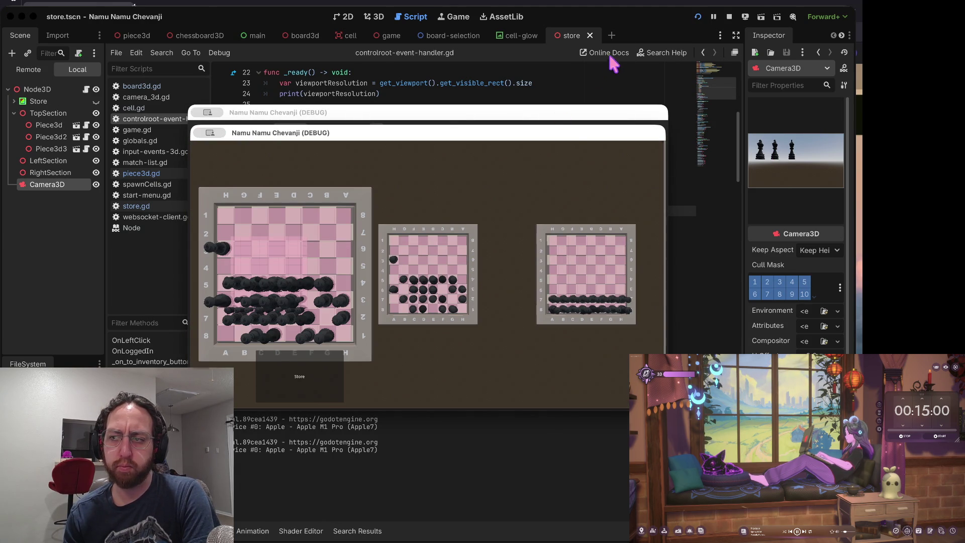
click(728, 19)
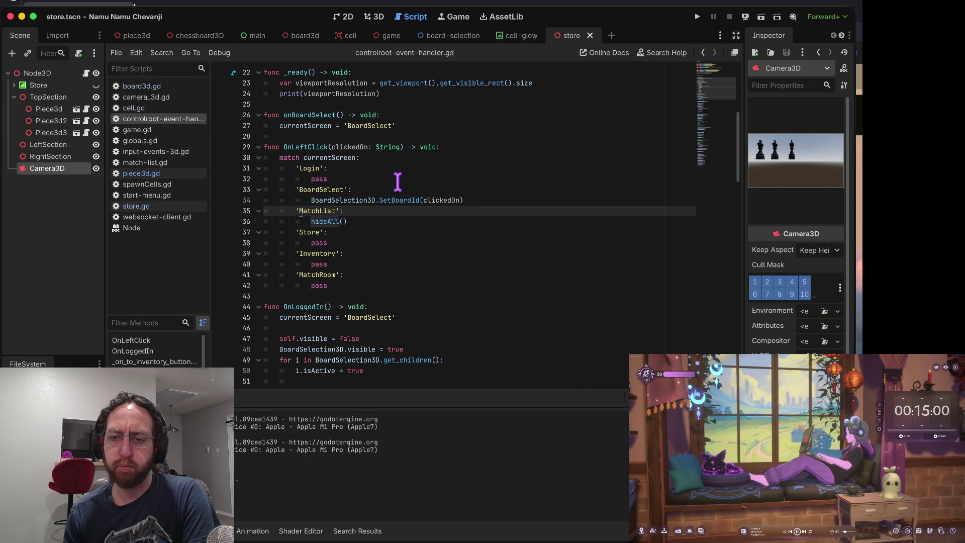
click(369, 189)
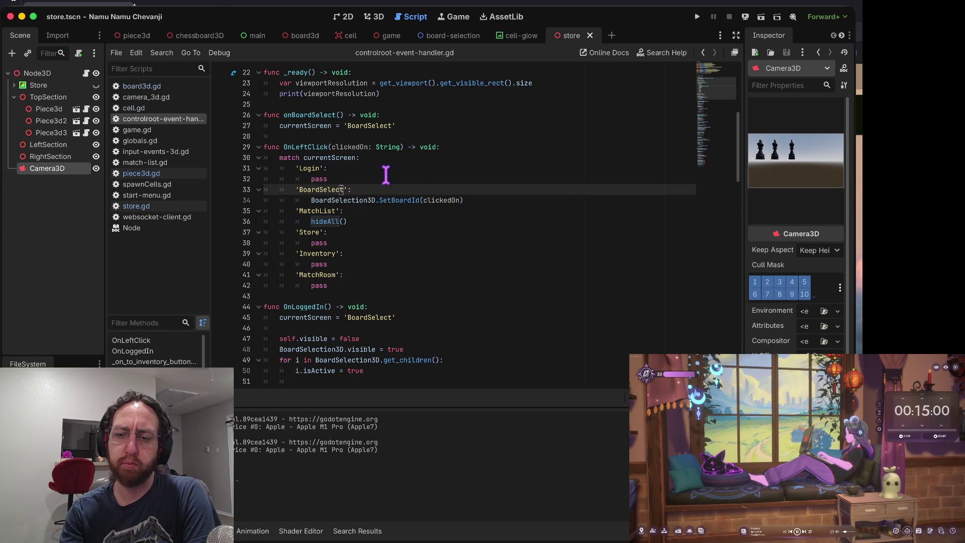
key(Down)
key(Down)
key(Down)
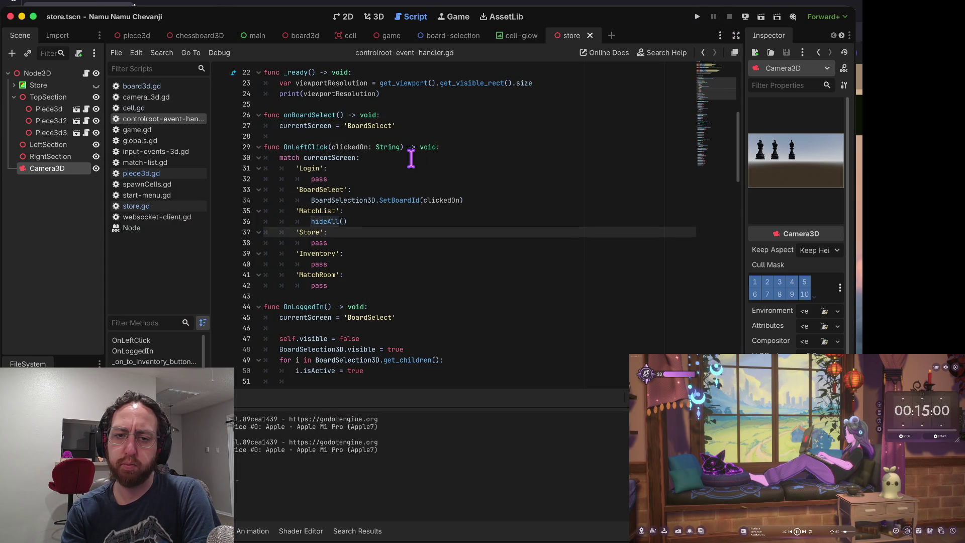
key(Up)
key(Up)
key(Up)
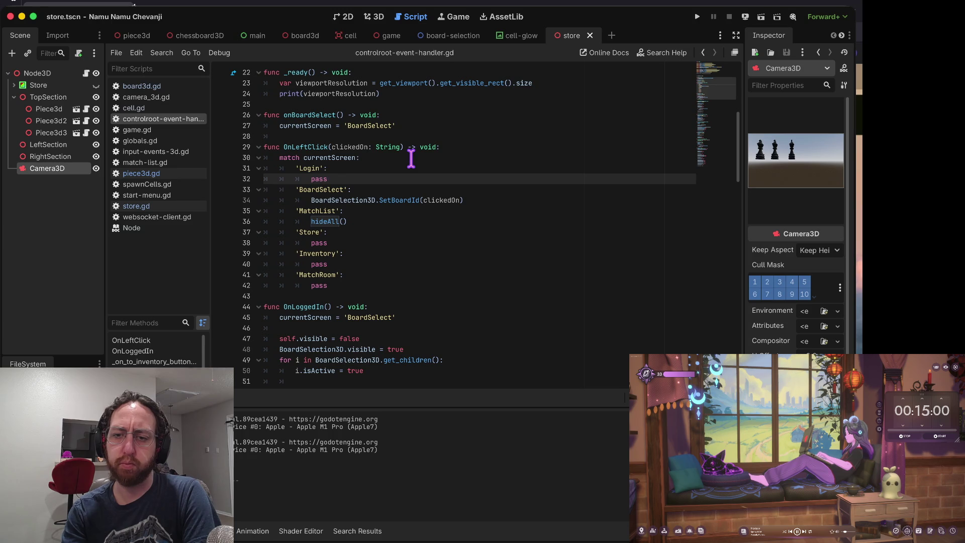
key(Down)
key(Down)
key(Down)
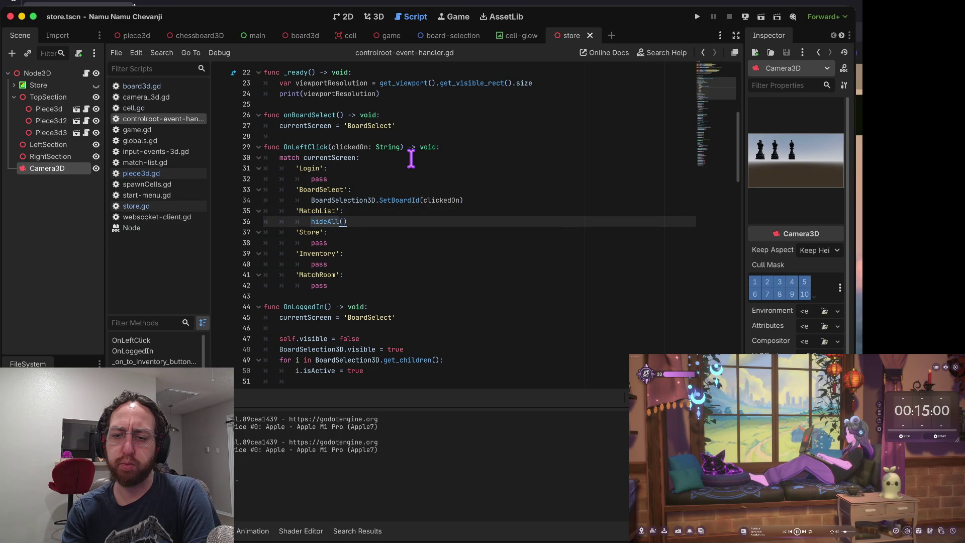
key(Page_Down)
key(Page_Down)
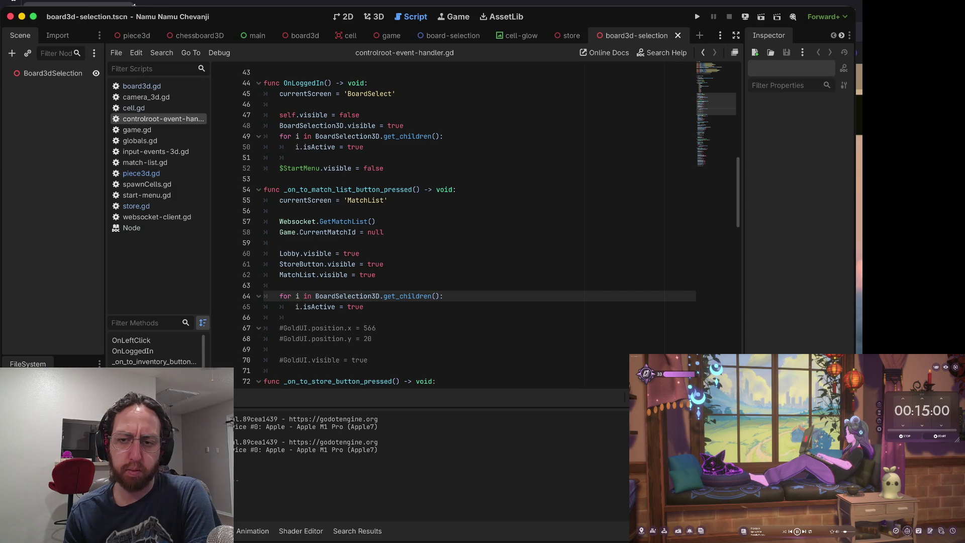
Open board_selection3d.gd and insert a blank line above the controlRoot code in SetBoardId
click(484, 147)
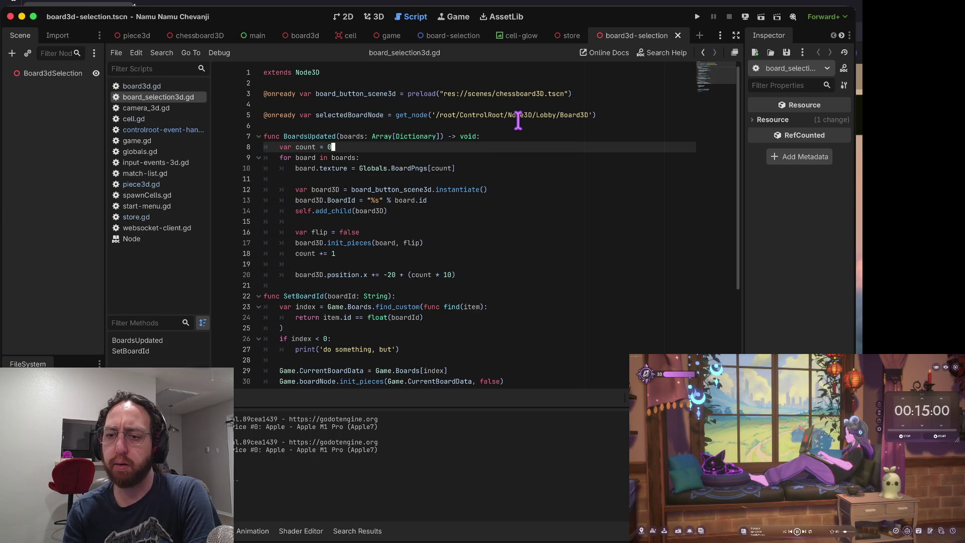
scroll(583, 299, down, 2)
scroll(583, 299, down, 3)
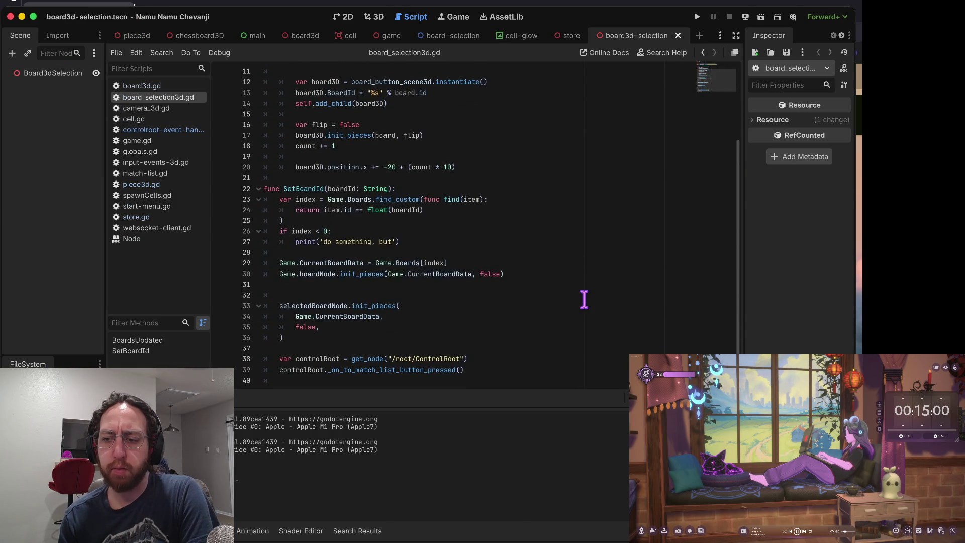
scroll(583, 298, up, 5)
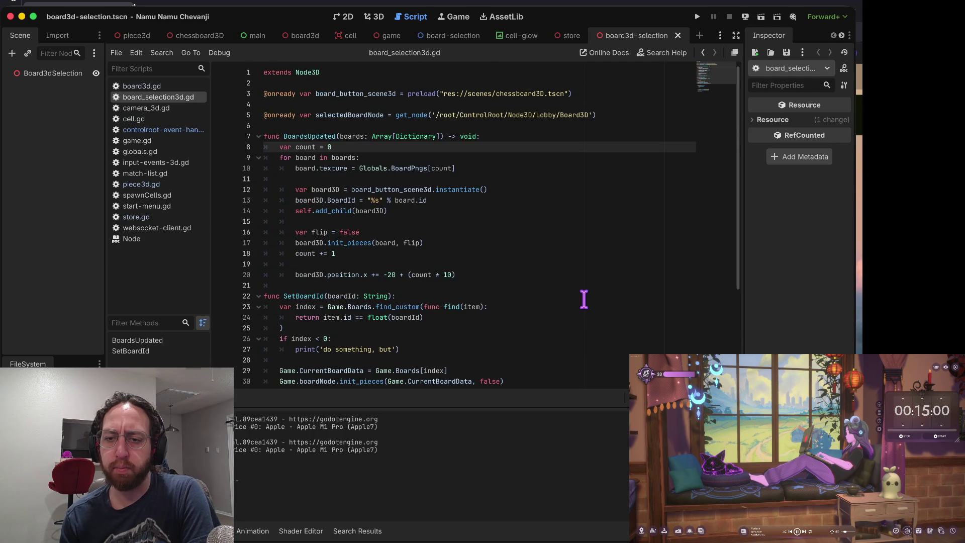
scroll(584, 298, down, 5)
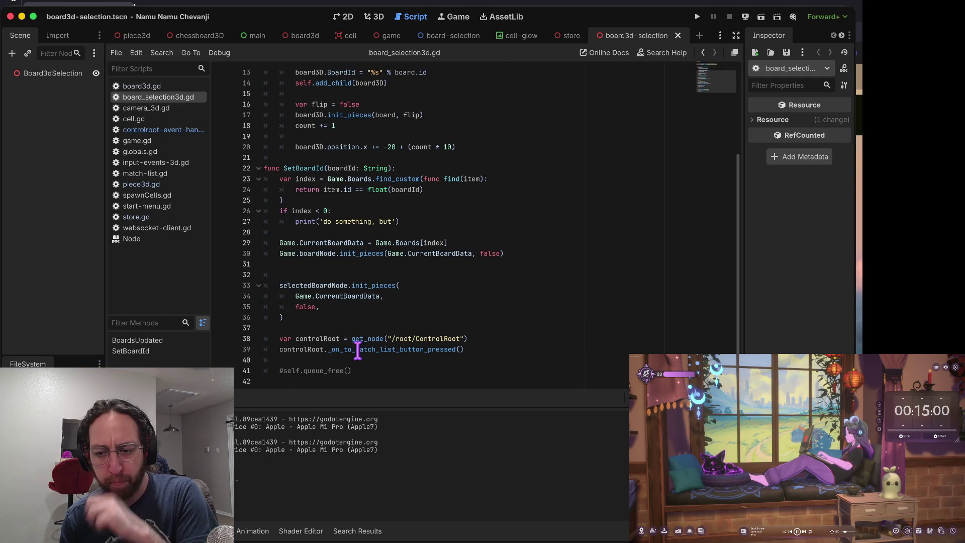
click(351, 327)
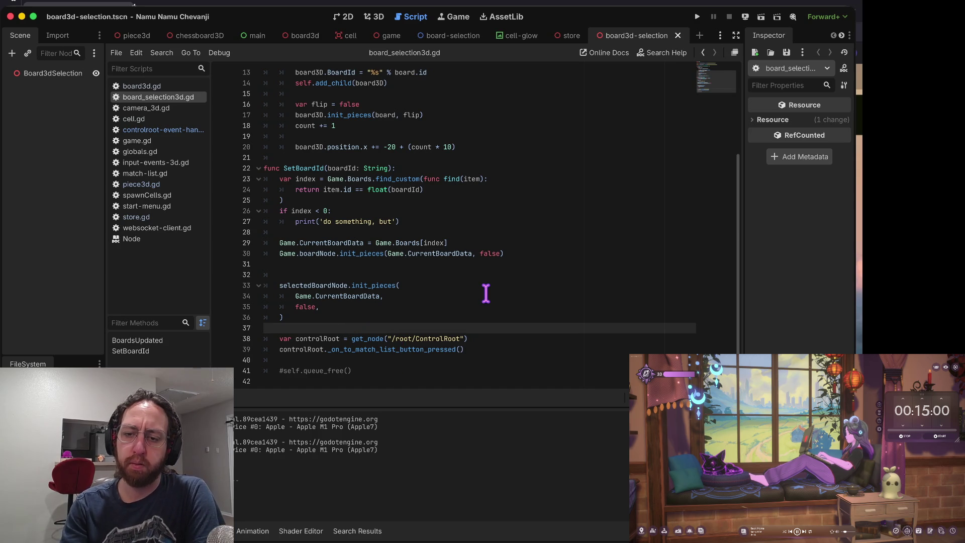
key(Return)
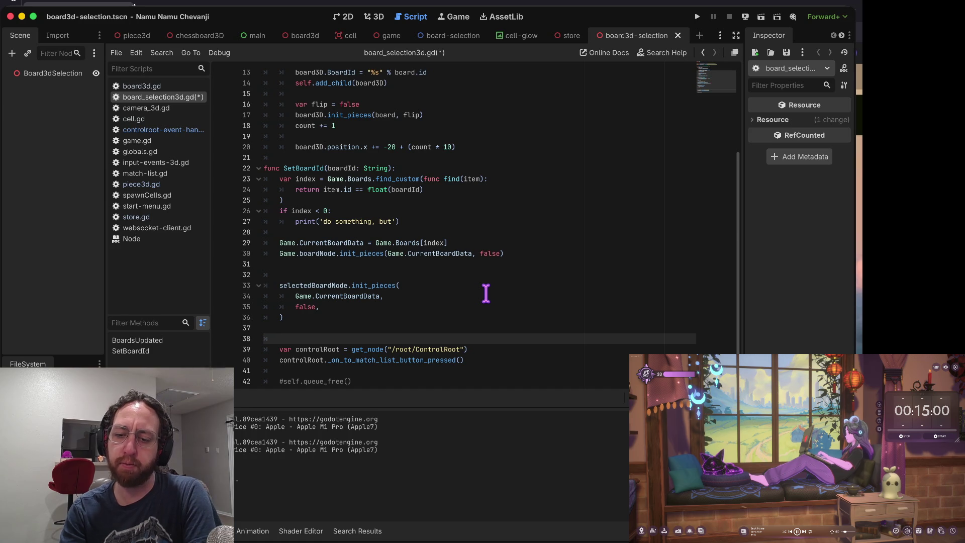
Add a second blank line above controlRoot and select lines 40–42 to inspect them
key(Down)
key(shift+Down)
key(shift+Down)
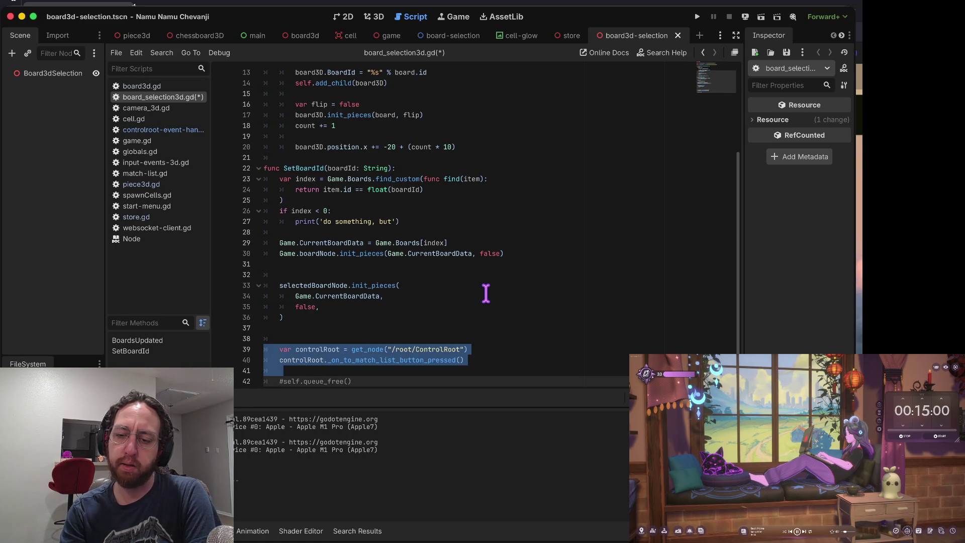
key(Down)
key(Up)
key(Up)
key(Up)
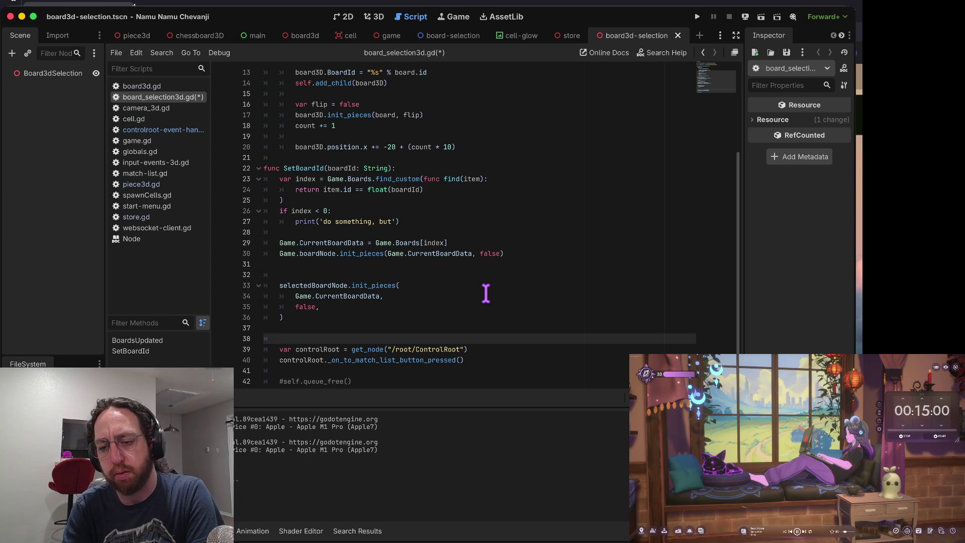
key(Return)
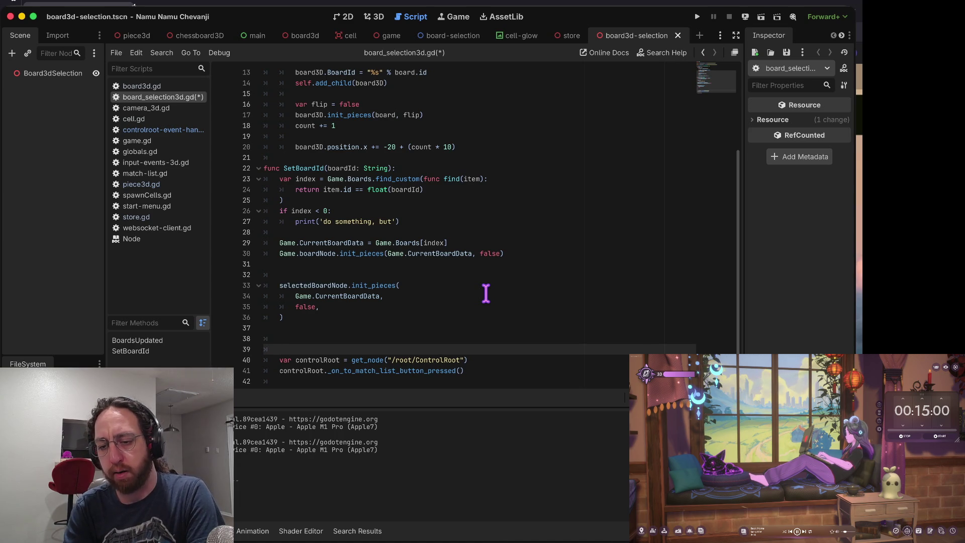
key(Down)
key(shift+Down)
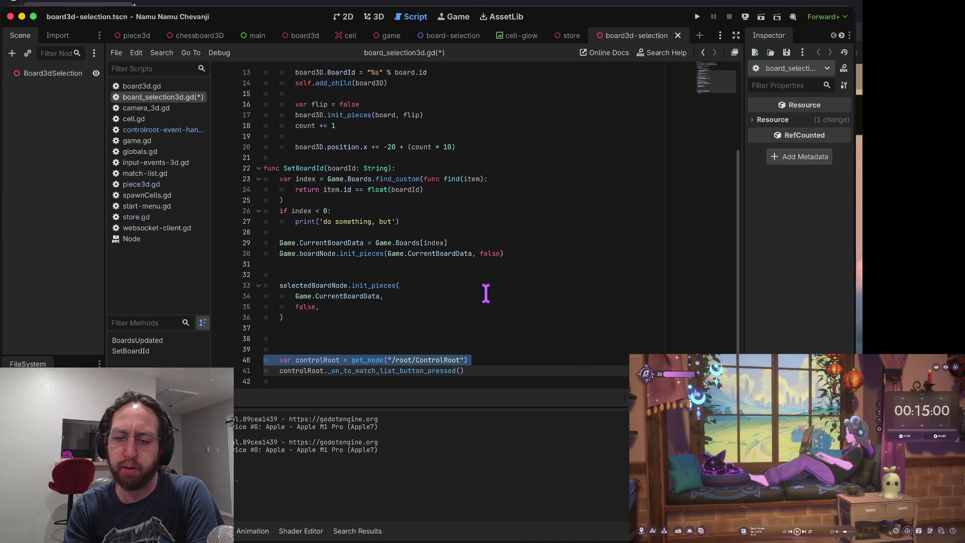
key(shift+Down)
key(shift+Up)
key(shift+Up)
key(shift+Down)
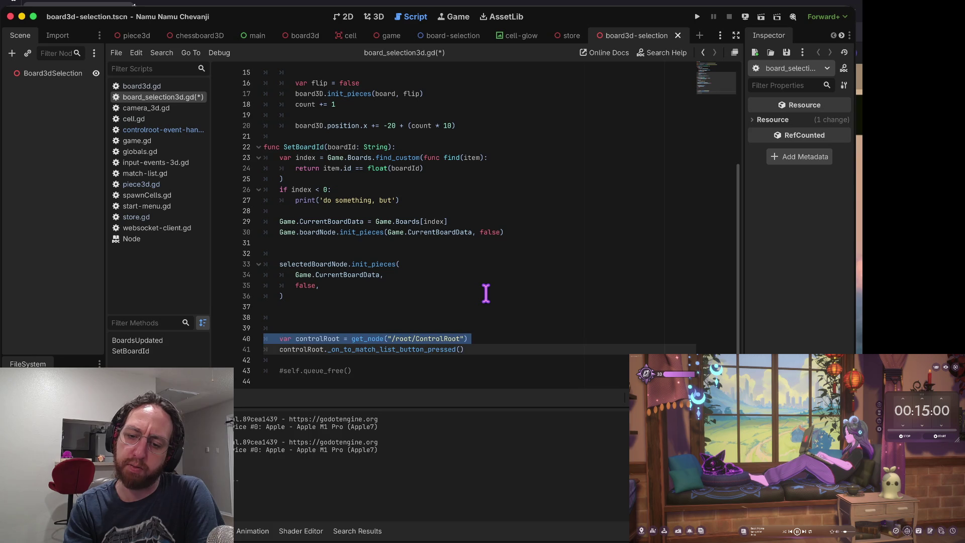
key(shift+Down)
key(shift+Down)
key(Up)
key(Up)
key(Up)
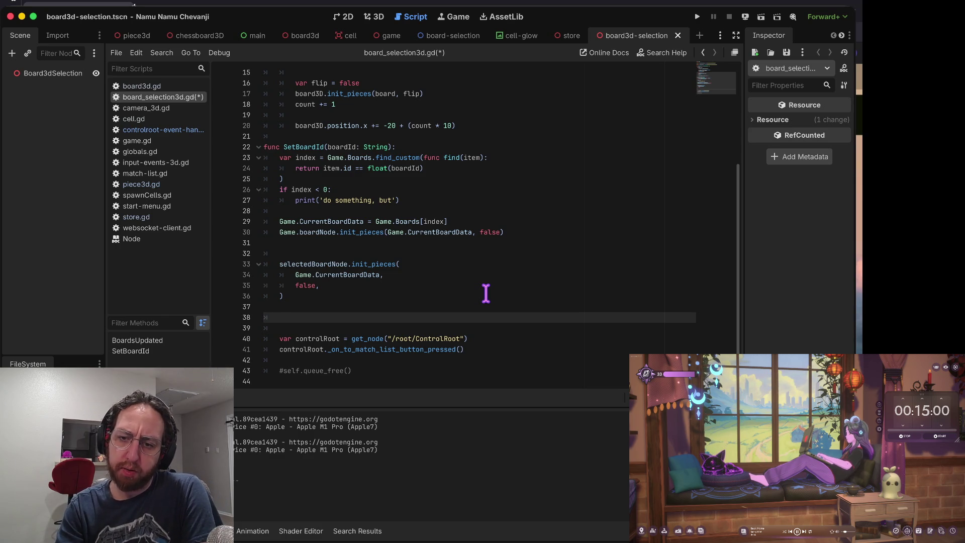
Write an EventHandler.onBoardSelect() call on the new blank line
key(ctrl+space)
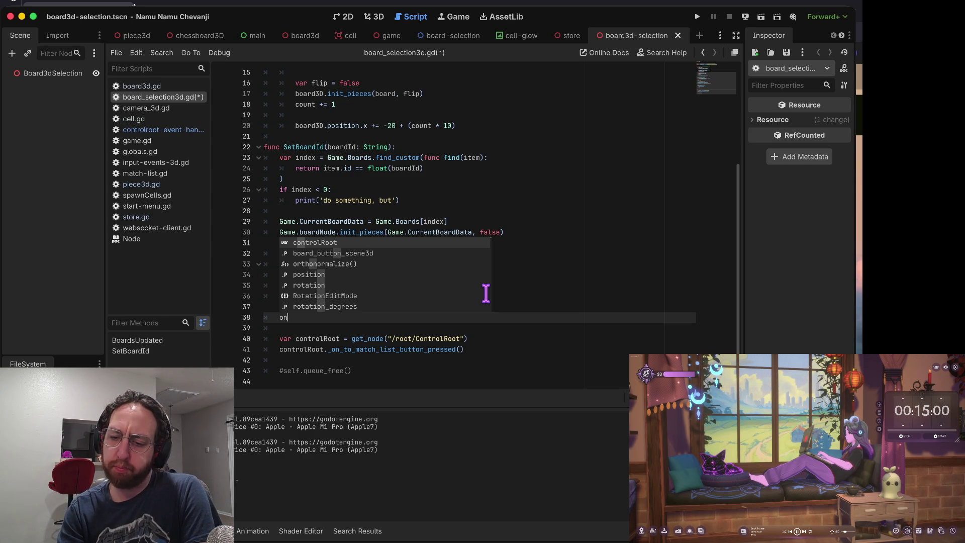
text(BoardSelect)
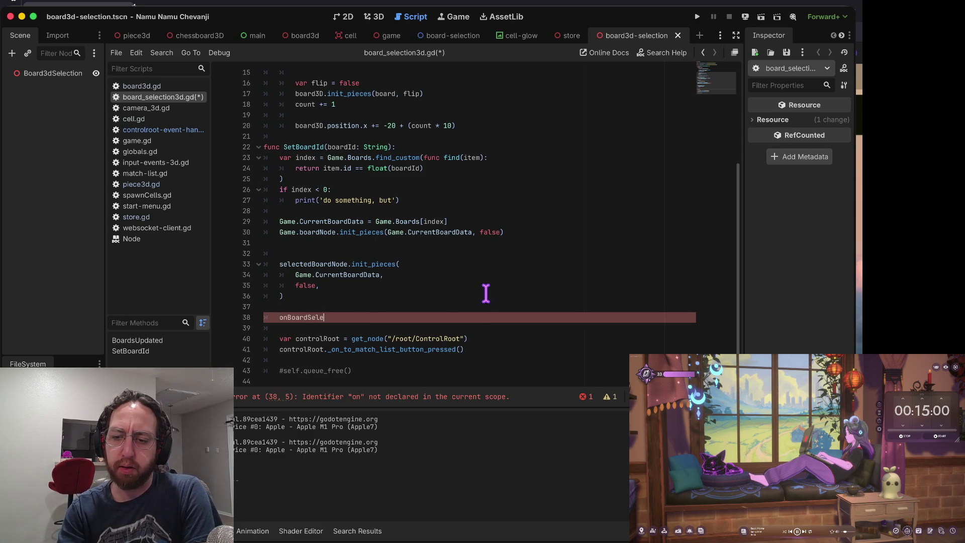
text(())
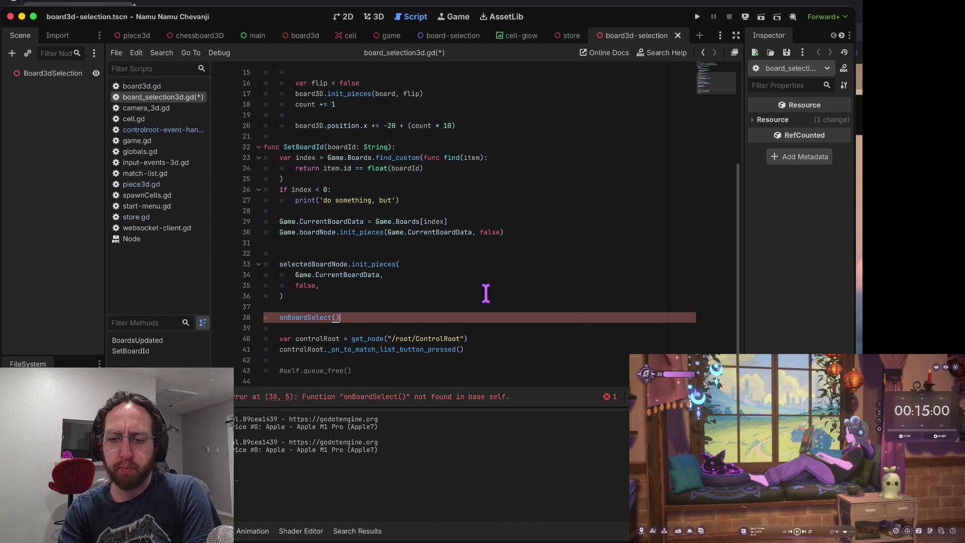
key(Home)
text(EventHan)
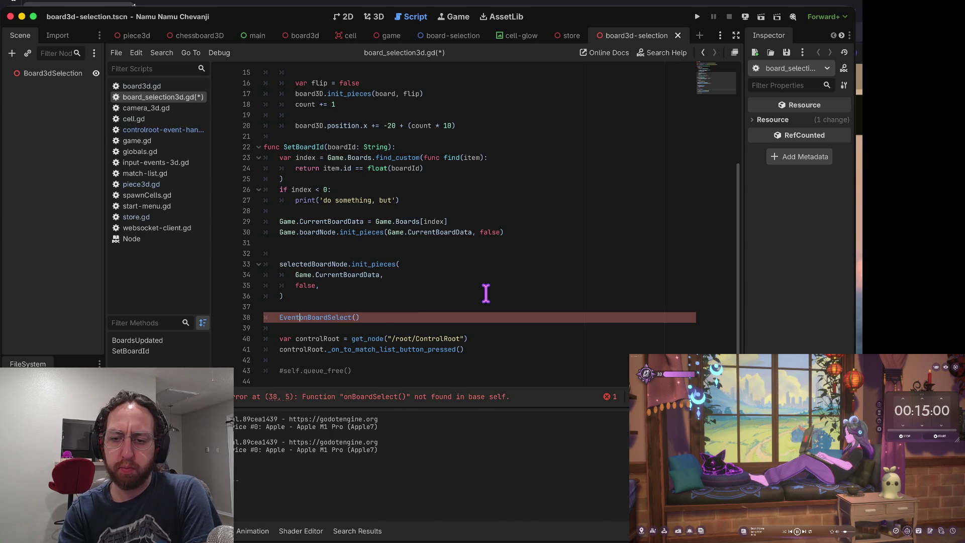
text(dler.)
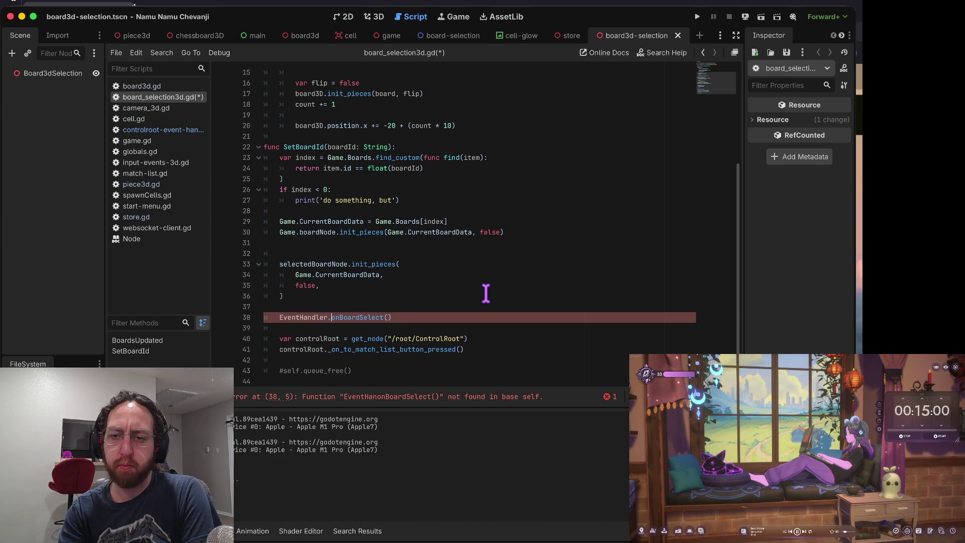
Duplicate the selectedBoardNode declaration into an EventHandler variable pointing to ControlRoot, then save
key(ctrl+Home)
key(Down)
key(Down)
key(Down)
key(Down)
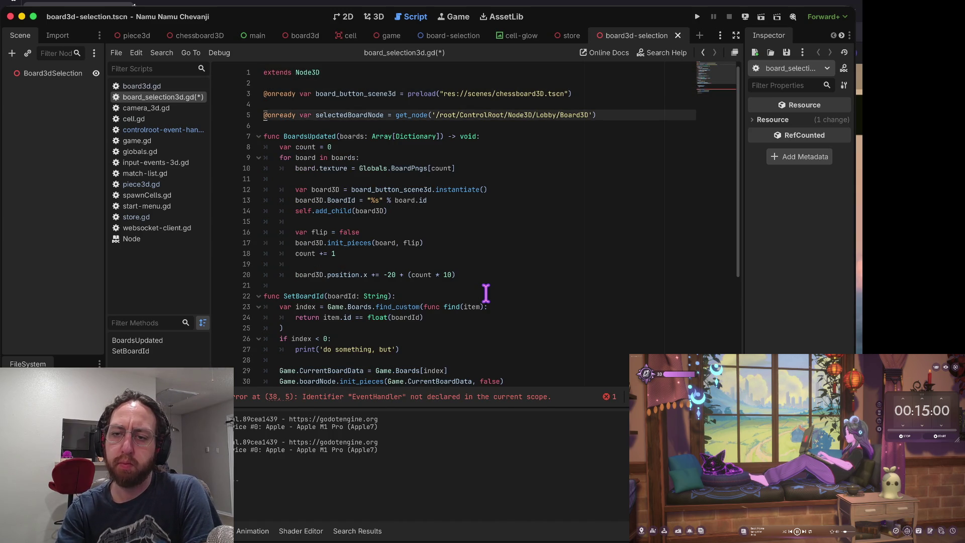
key(ctrl+shift+d)
key(Up)
key(alt+Right)
key(alt+Right)
key(alt+Right)
key(shift+alt+Right)
text(EventHandler)
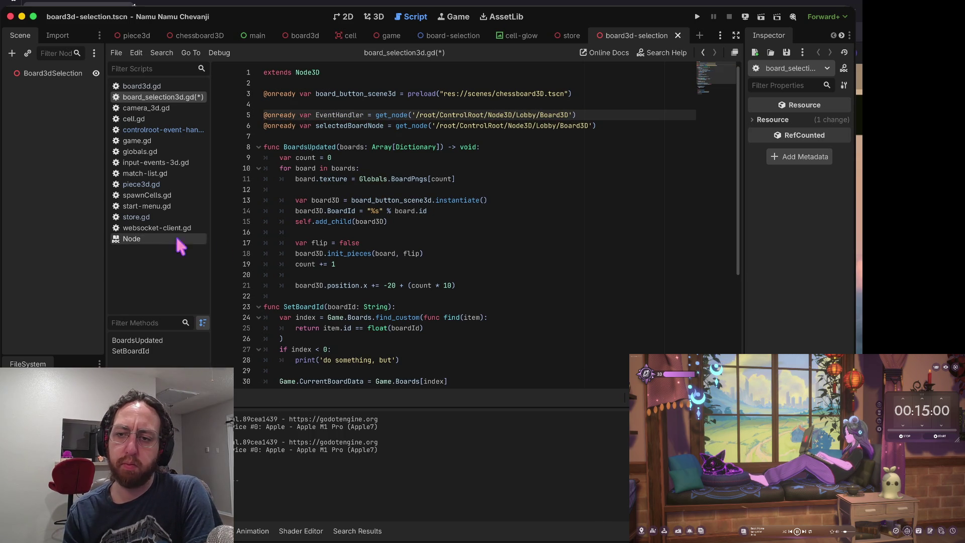
key(alt+Right)
key(alt+Right)
key(alt+Right)
key(shift+End)
key(BackSpace)
text(')
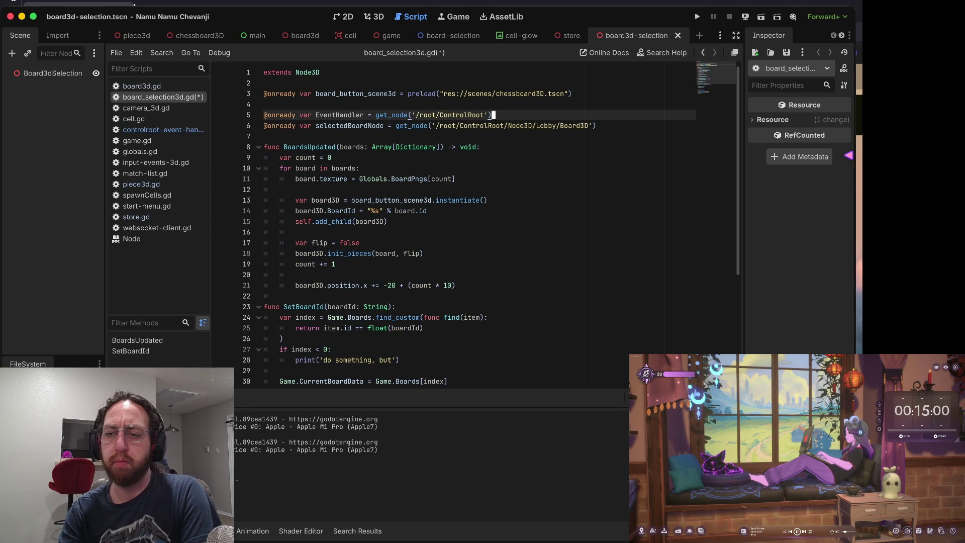
key(ctrl+s)
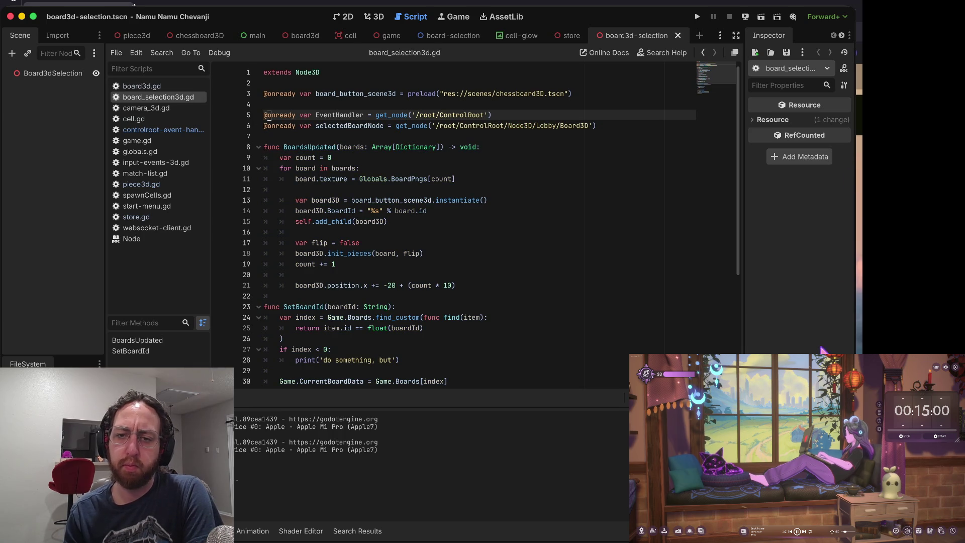
Undo the EventHandler variable and onBoardSelect edits
scroll(365, 172, down, 5)
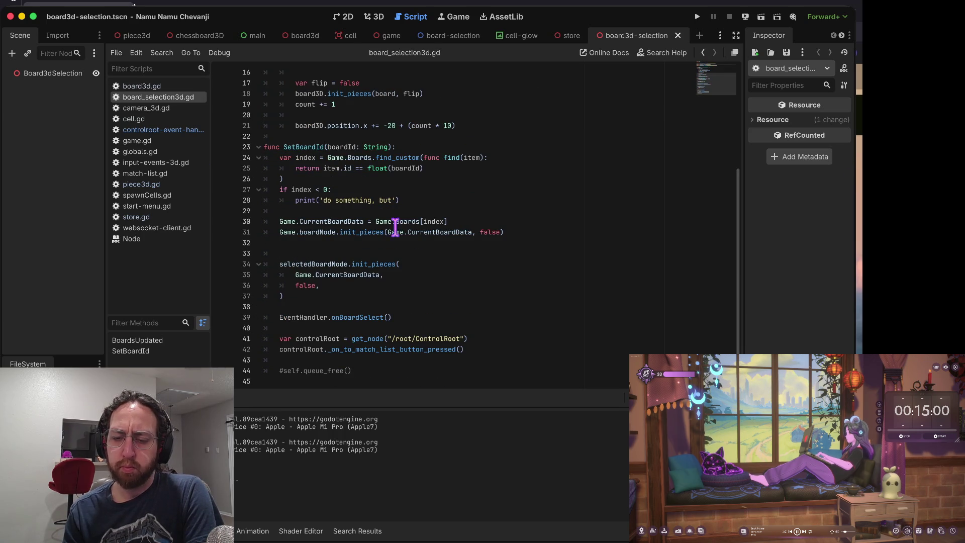
scroll(318, 312, up, 5)
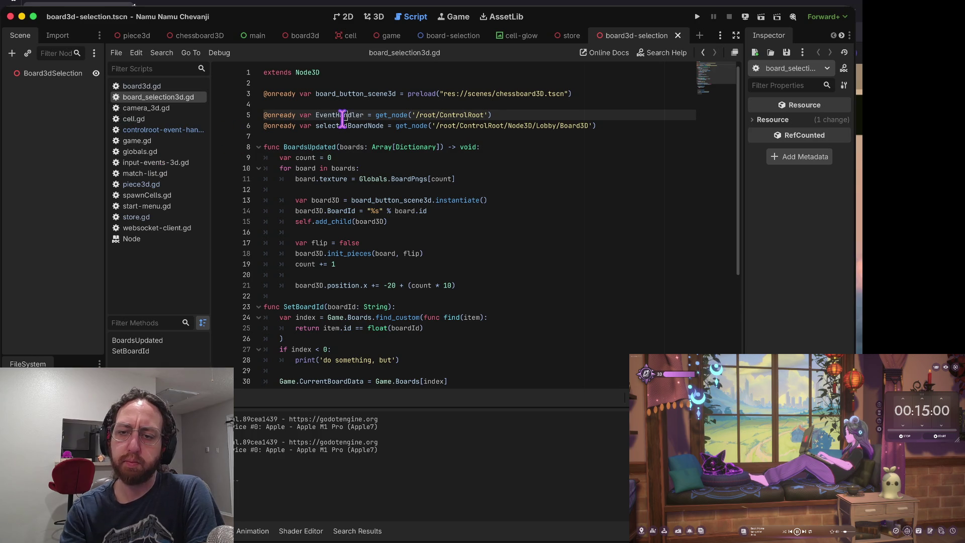
key(BackSpace)
key(BackSpace)
key(BackSpace)
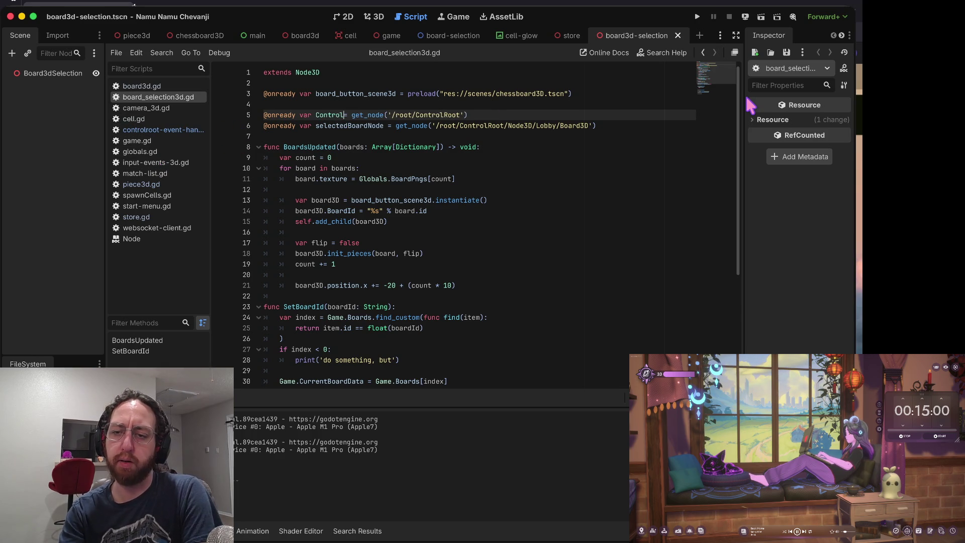
key(ctrl+z)
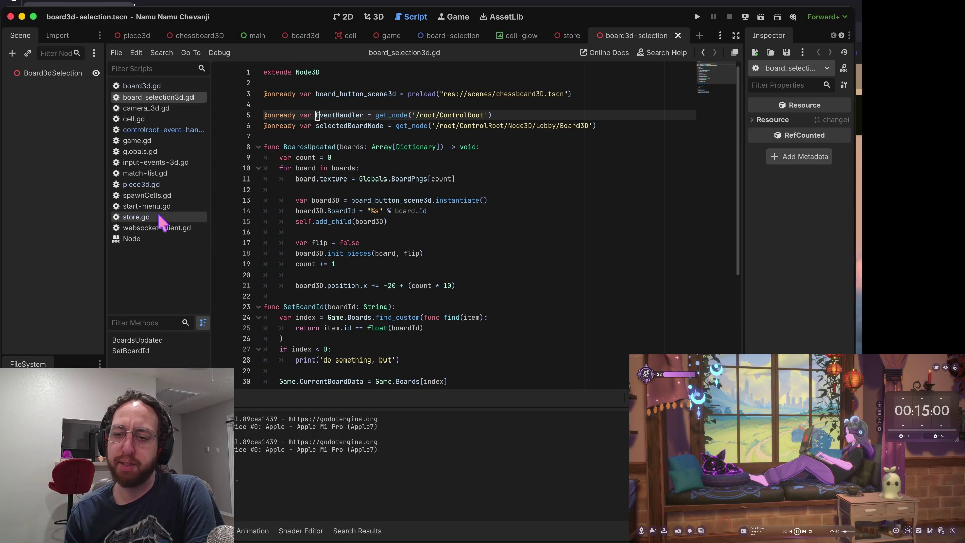
scroll(423, 189, down, 5)
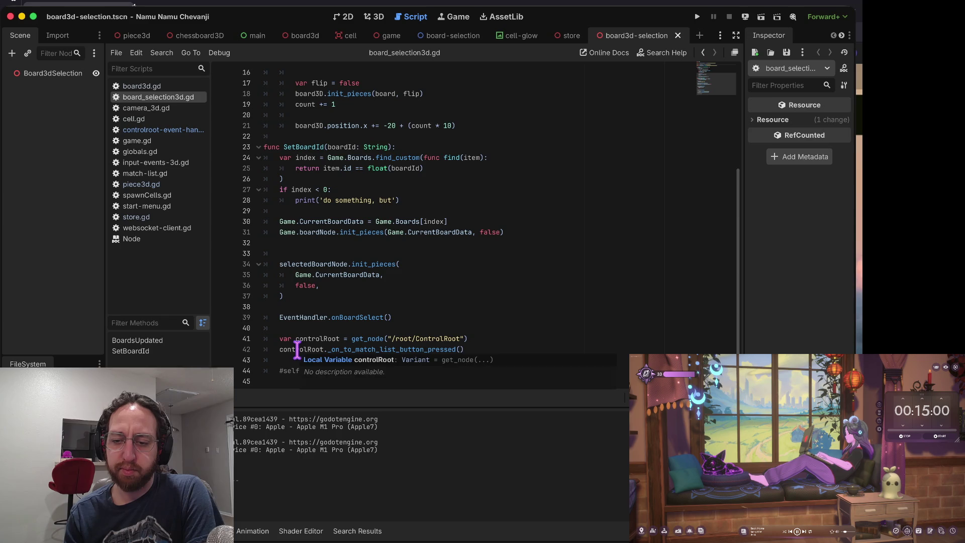
triple_click(319, 336)
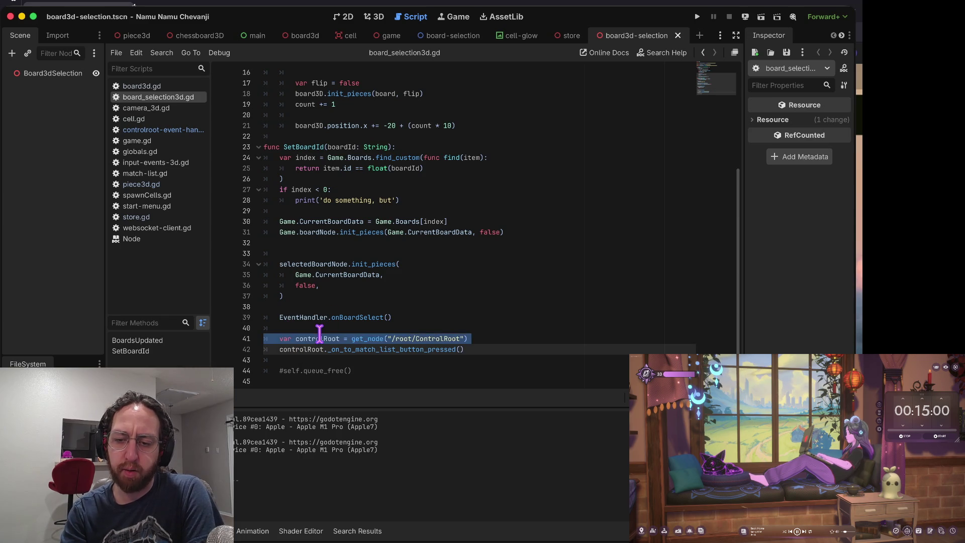
click(319, 335)
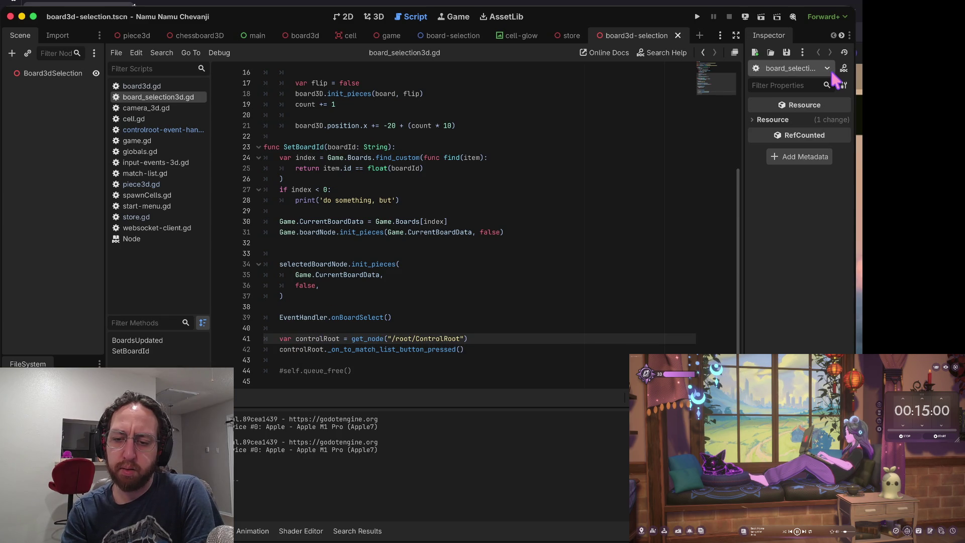
key(Down)
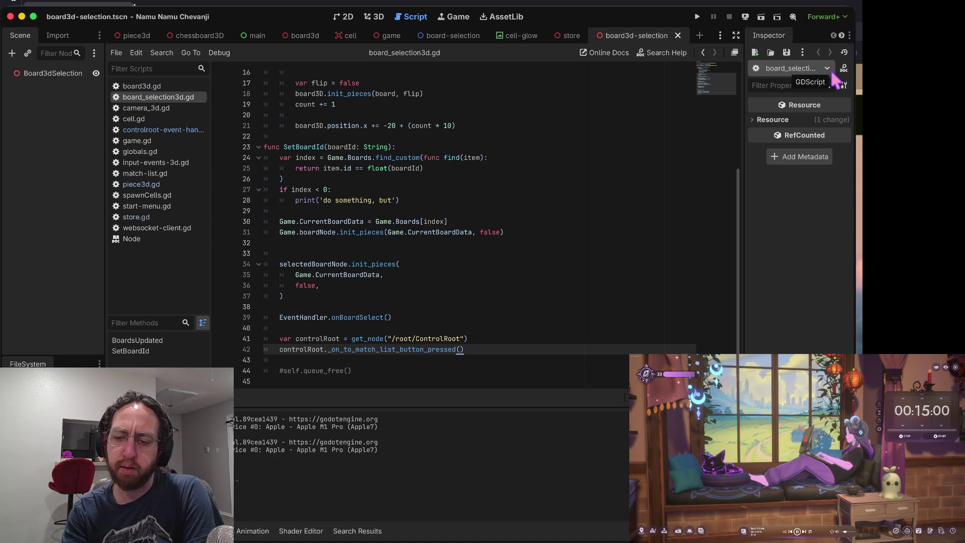
key(ctrl+z)
key(ctrl+z)
key(ctrl+z)
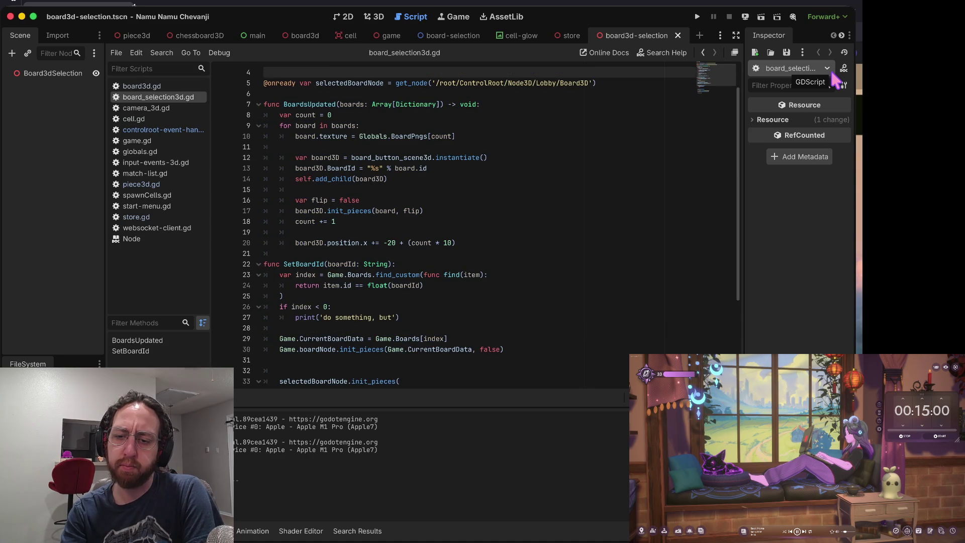
key(ctrl+z)
key(ctrl+z)
key(ctrl+z)
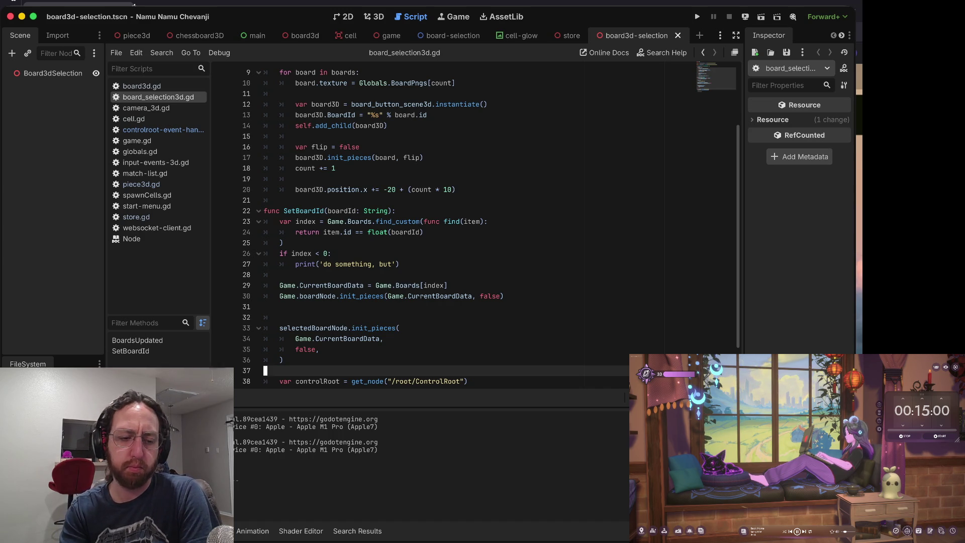
Check the commented #self.queue_free() line after the match-list call in SetBoardId
scroll(453, 226, down, 2)
click(459, 349)
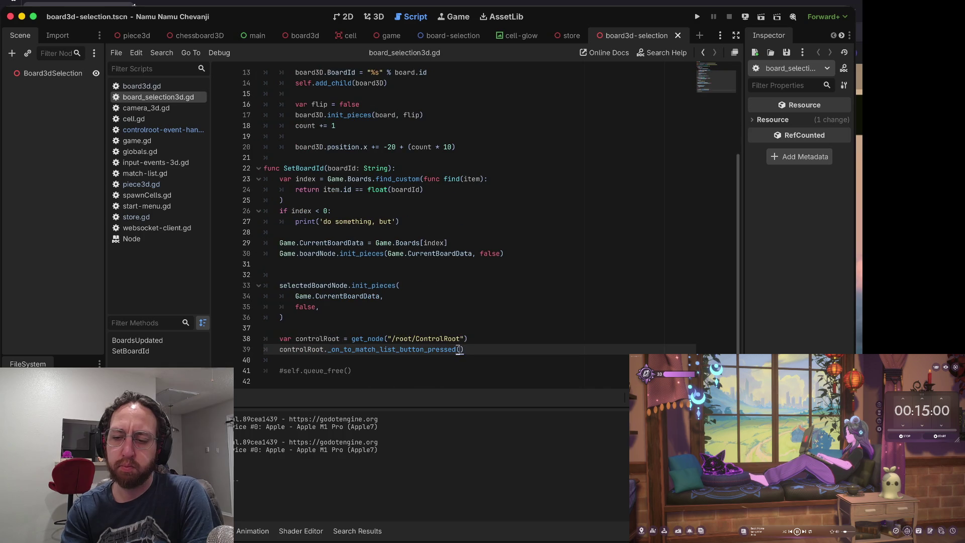
click(351, 370)
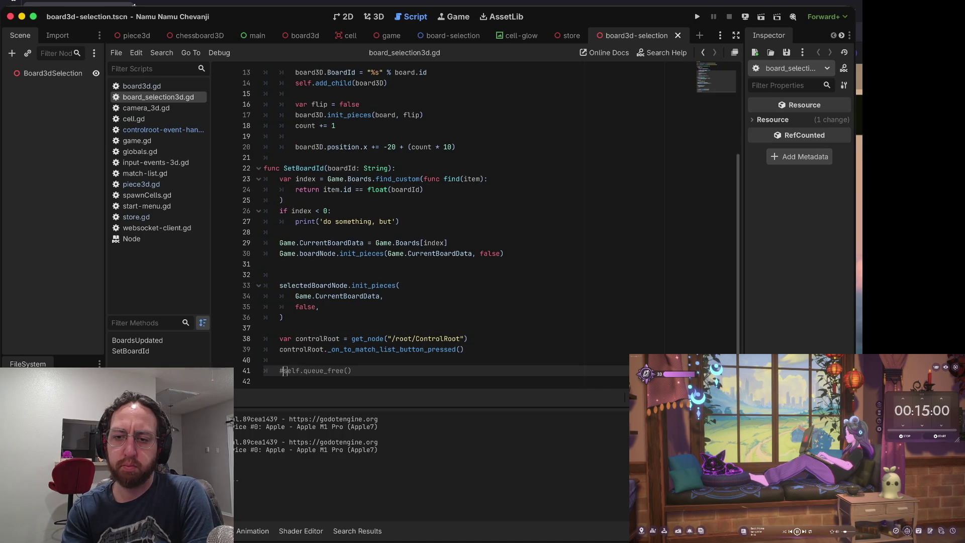
click(283, 370)
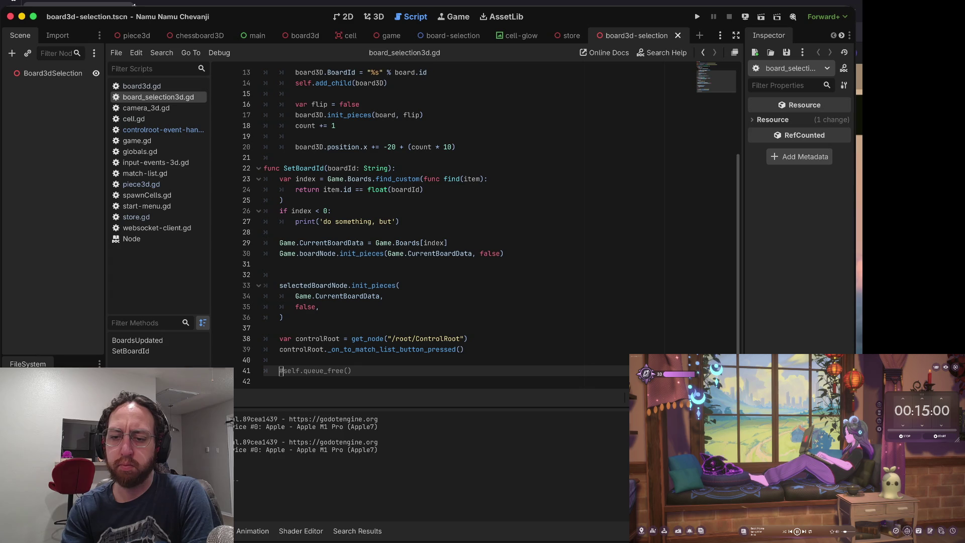
key(Up)
key(Up)
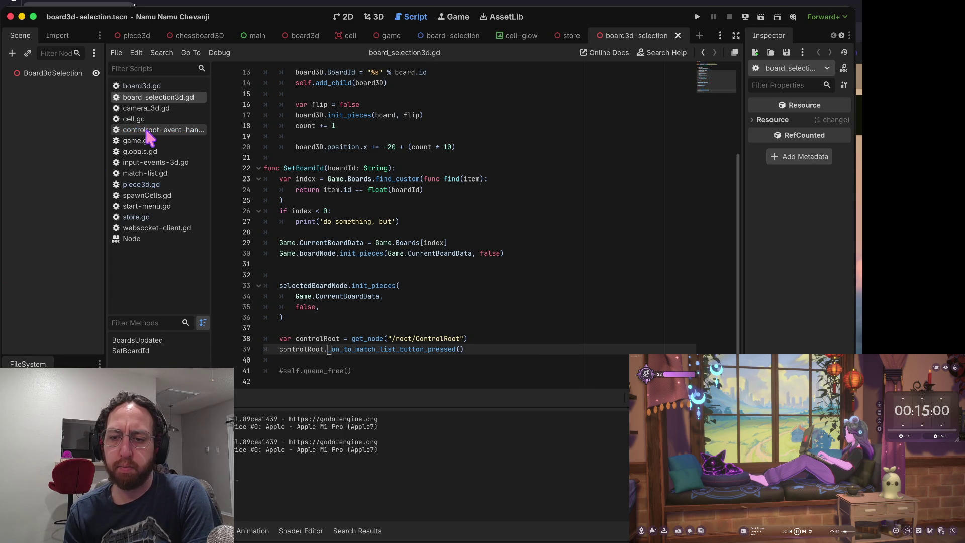
Open controlroot-event-handler.gd, undo a half-typed loop line, and settle below MatchList
click(147, 129)
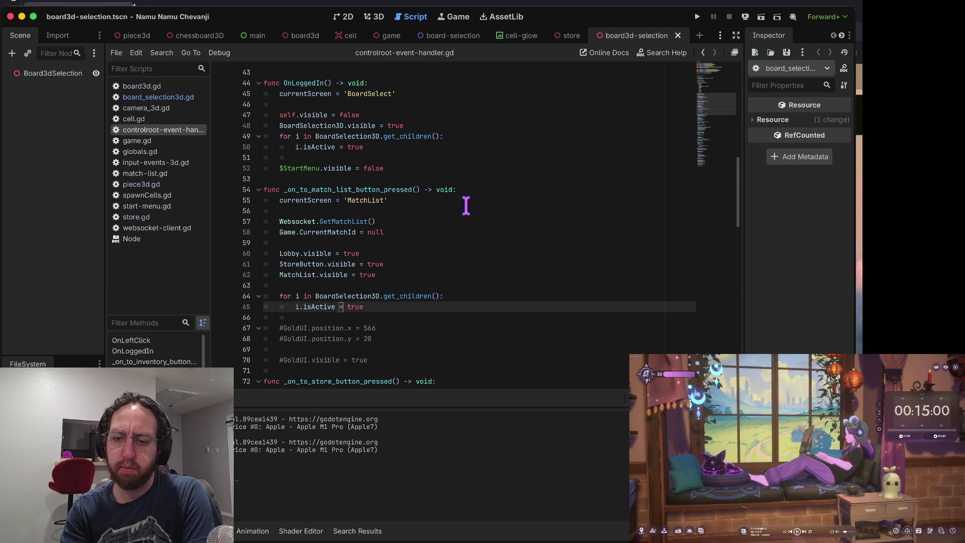
key(Return)
text(i.isvi)
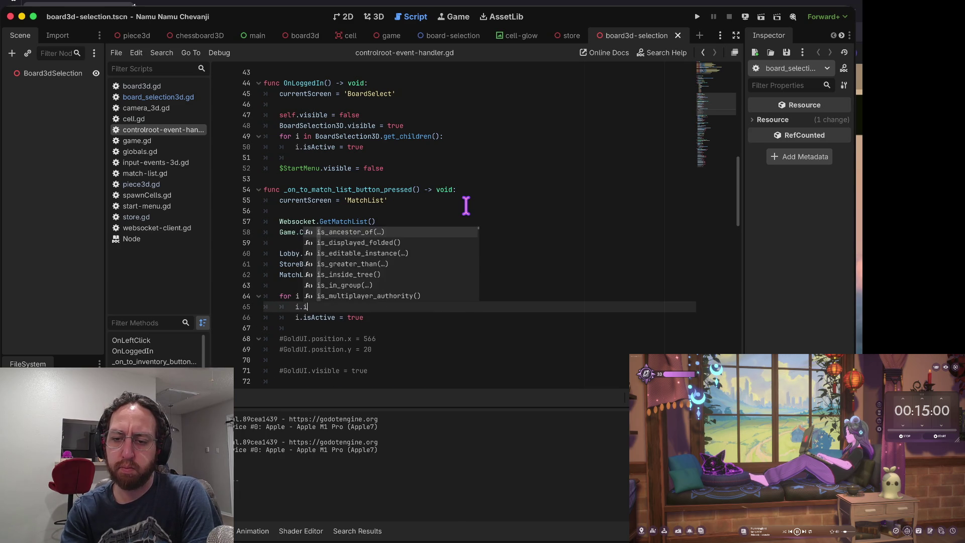
key(super+z)
key(super+z)
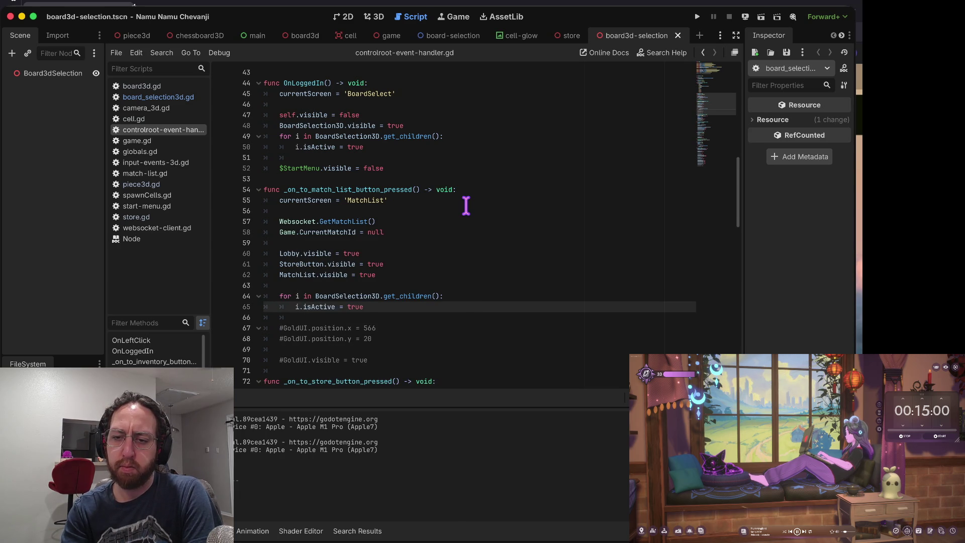
key(super+z)
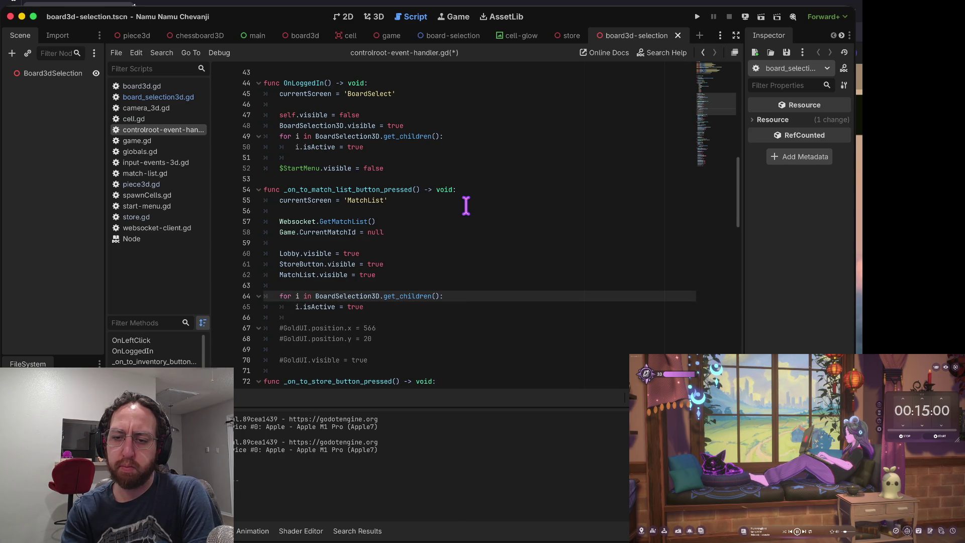
key(Up)
key(Down)
key(Up)
key(Up)
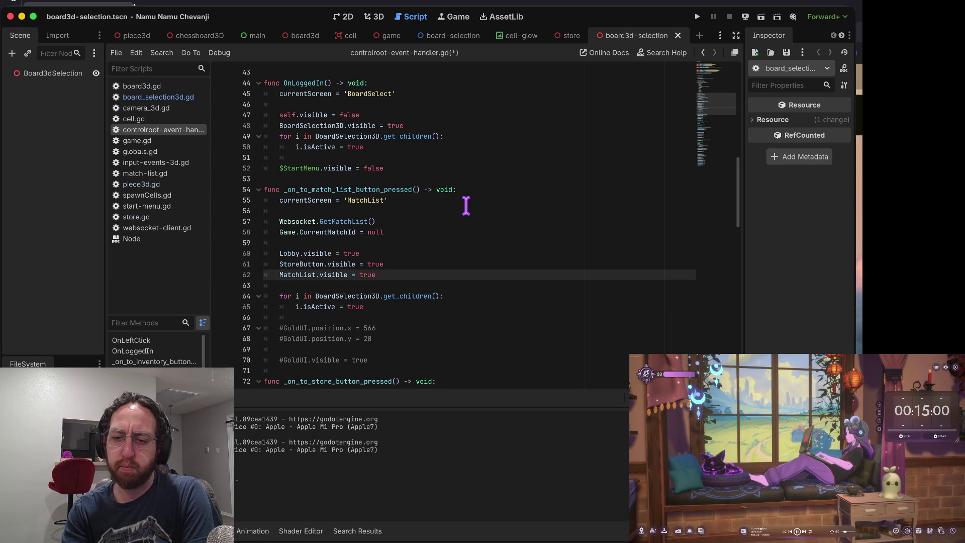
key(Down)
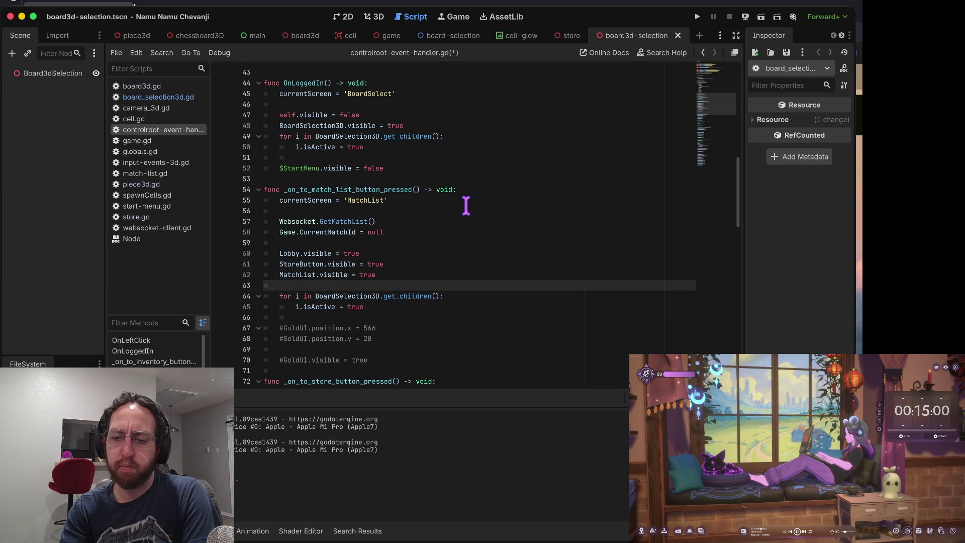
Add BoardSelection3D.visible = false to the match-list handler, save, and run the game
text(S)
key(Return)
text(.visible =f)
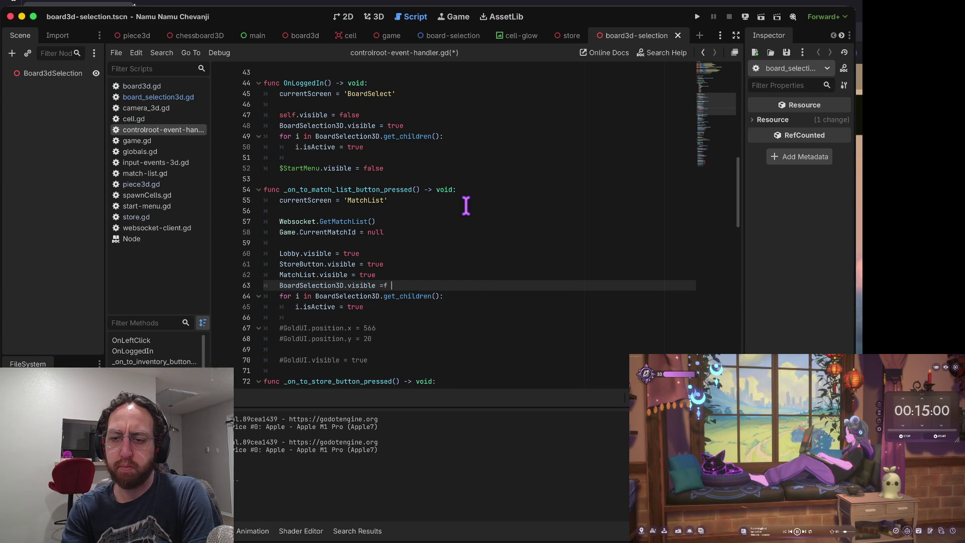
key(BackSpace)
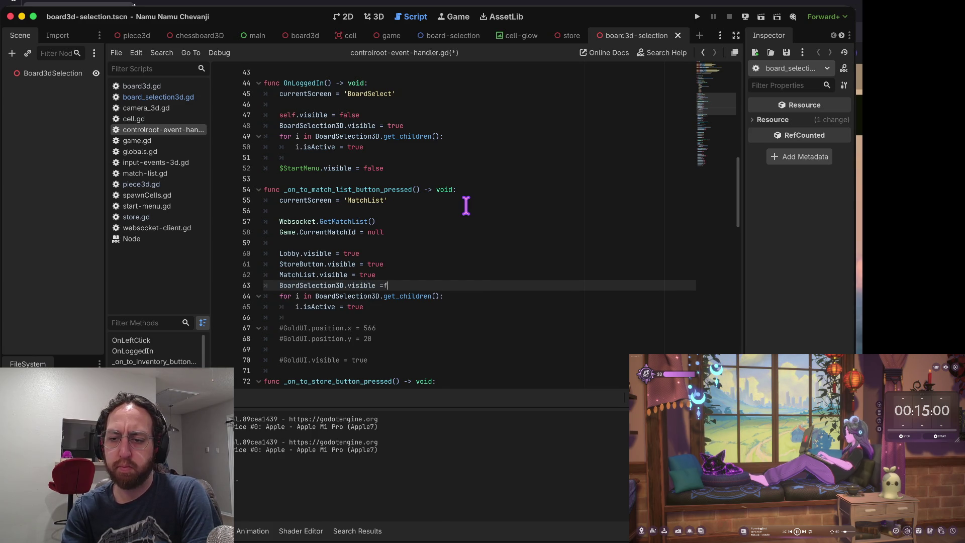
text(e)
key(Return)
key(Up)
key(ctrl+s)
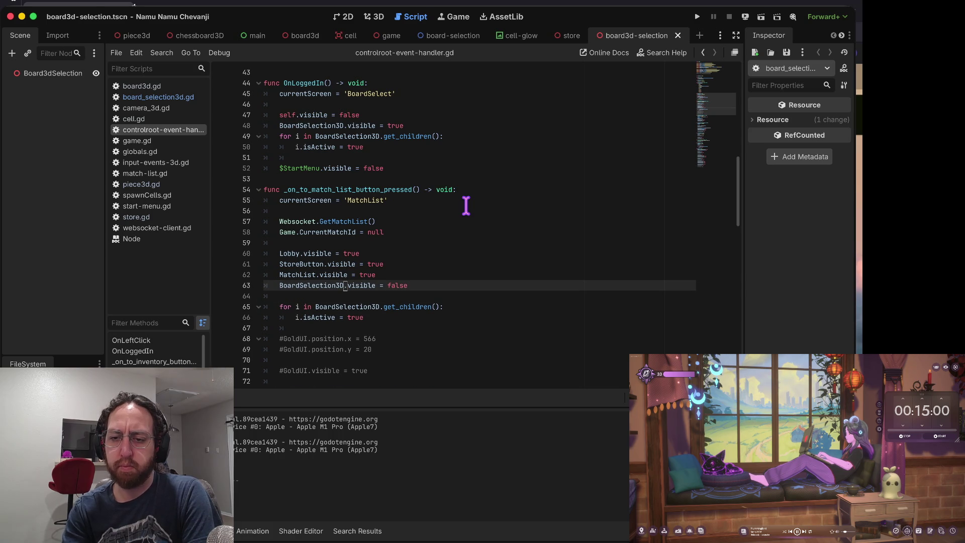
key(super+b)
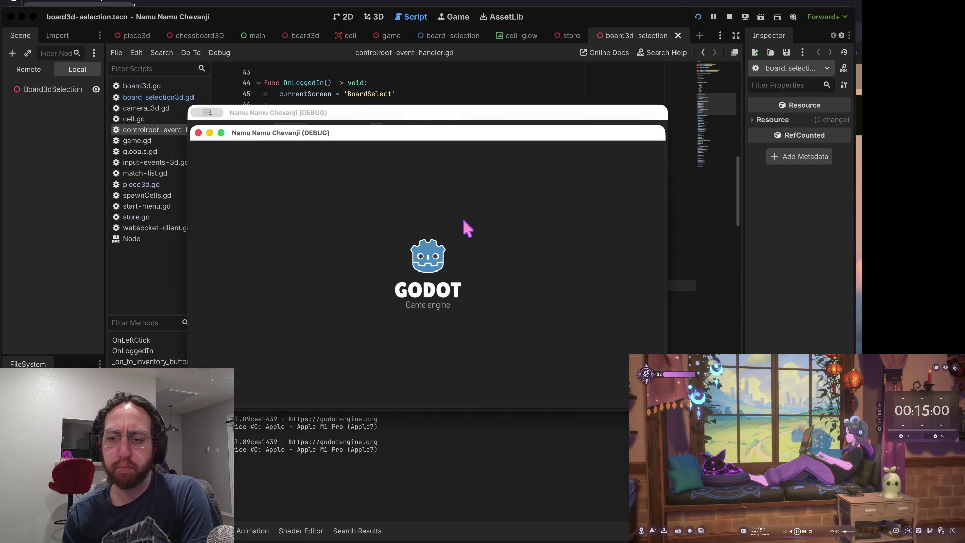
Log in, choose the middle board, and open the Store screen, triggering the Camera3D 'Current' error
click(405, 358)
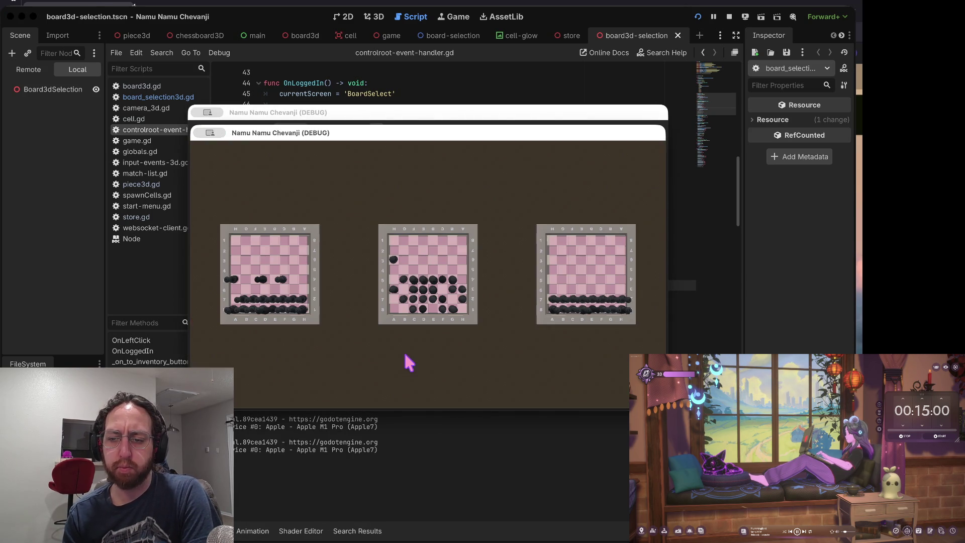
click(457, 323)
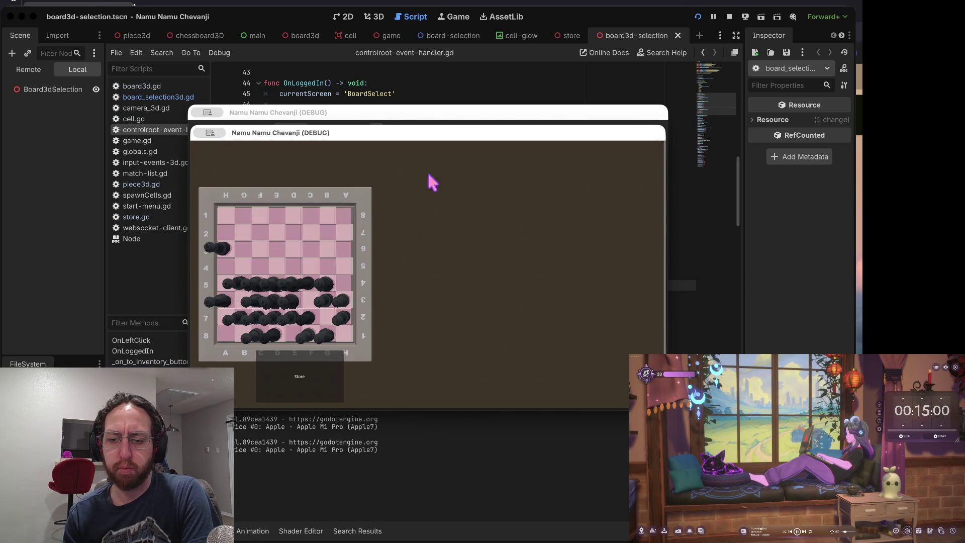
click(299, 366)
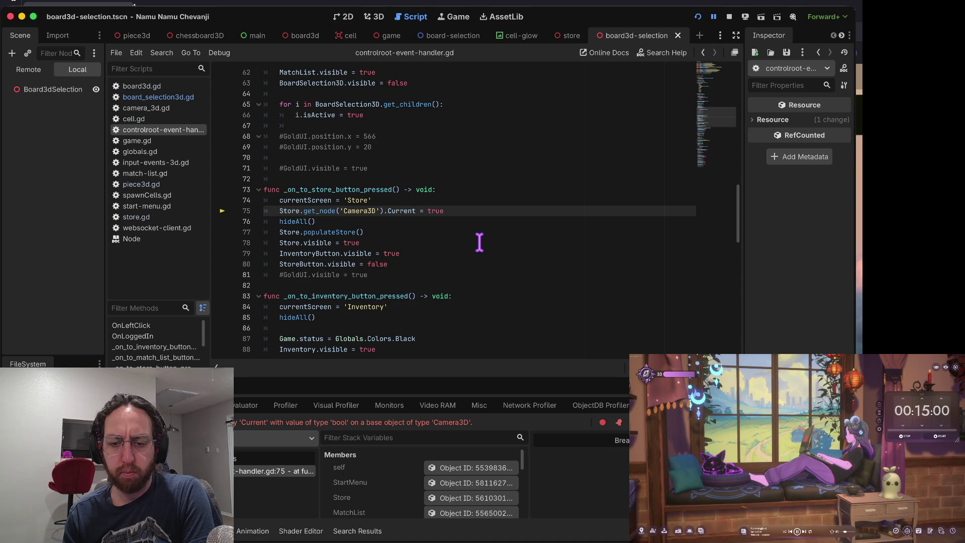
click(459, 252)
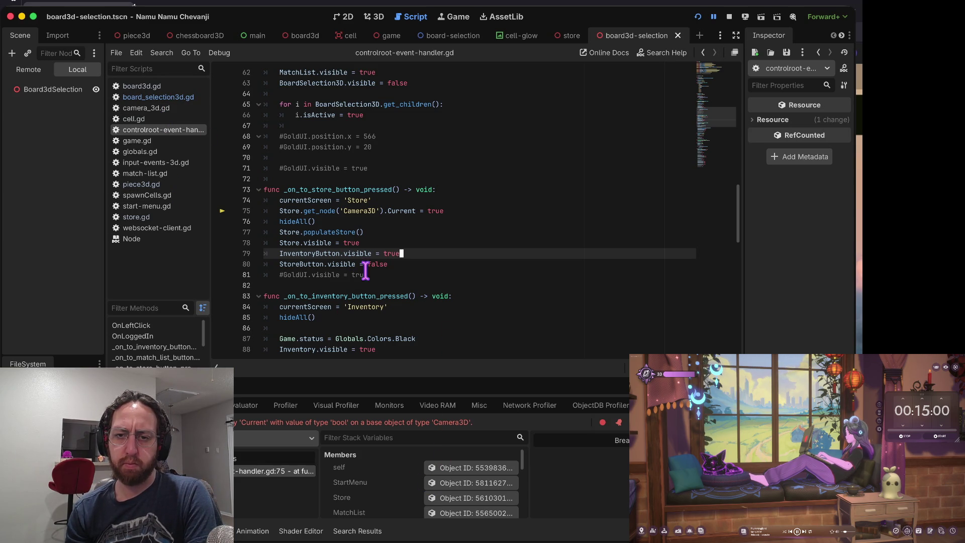
click(171, 97)
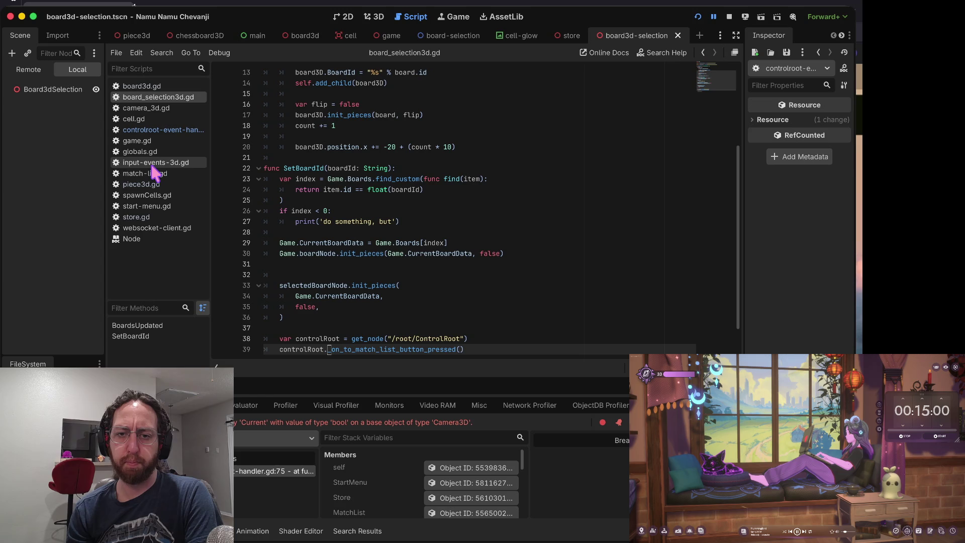
click(132, 131)
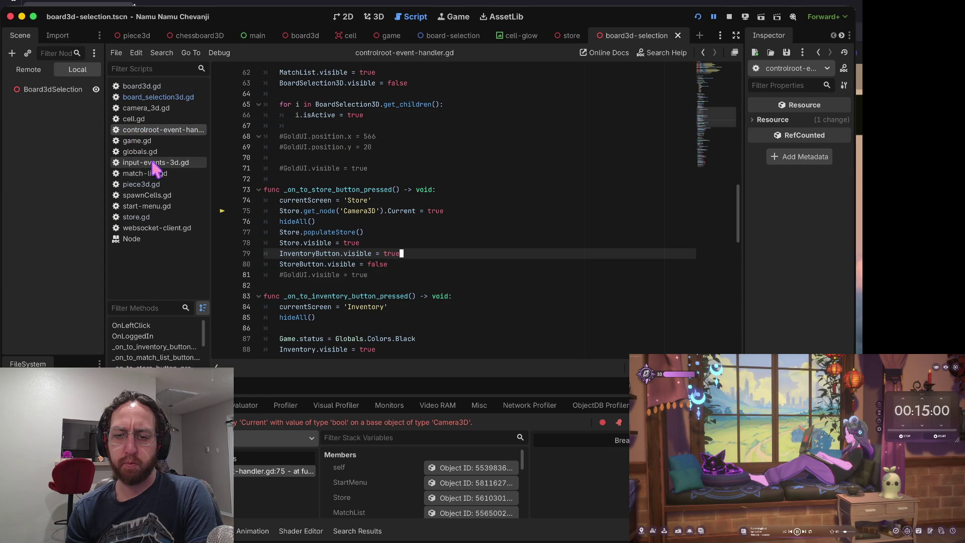
key(super+Tab)
key(super+Tab)
key(super+Tab)
Search the web for 'camera3d godot' and open the Godot Camera3D documentation
key(ctrl+t)
text(camera3d godot)
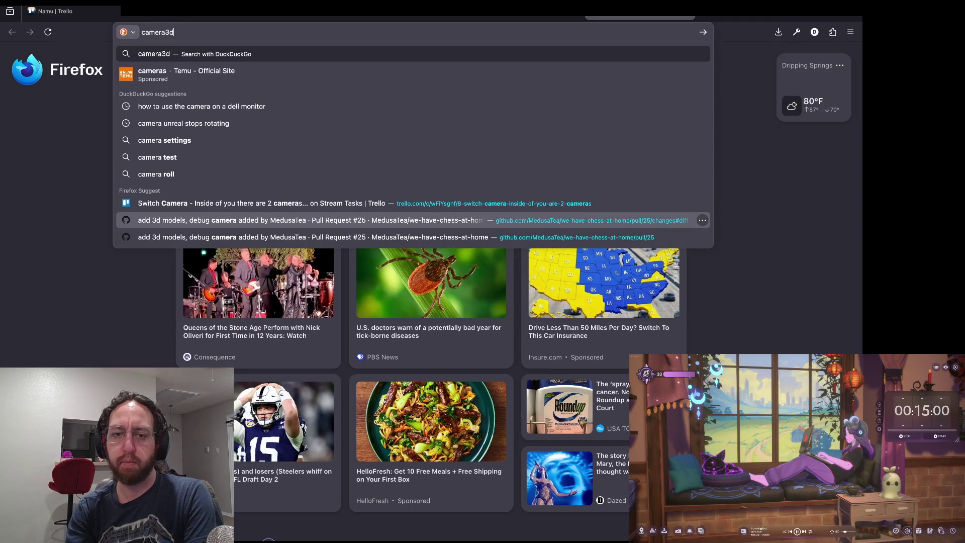
key(Return)
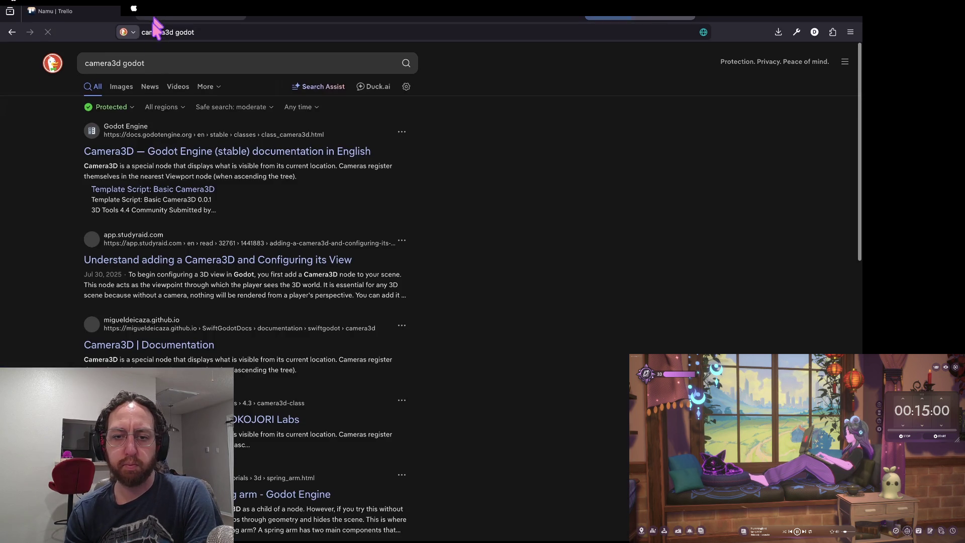
click(135, 152)
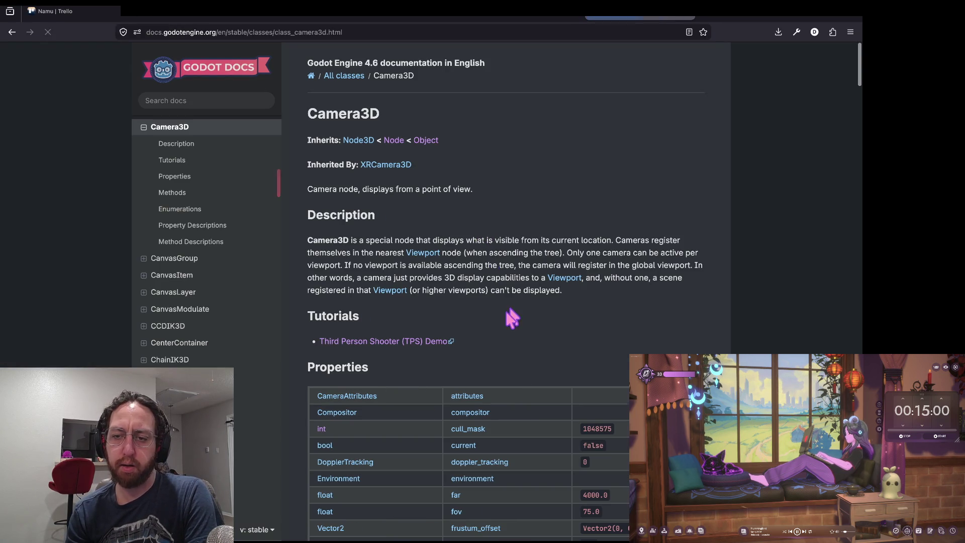
Find the 'current' property and its set_current() setter in the docs, then return to Godot
scroll(552, 201, down, 5)
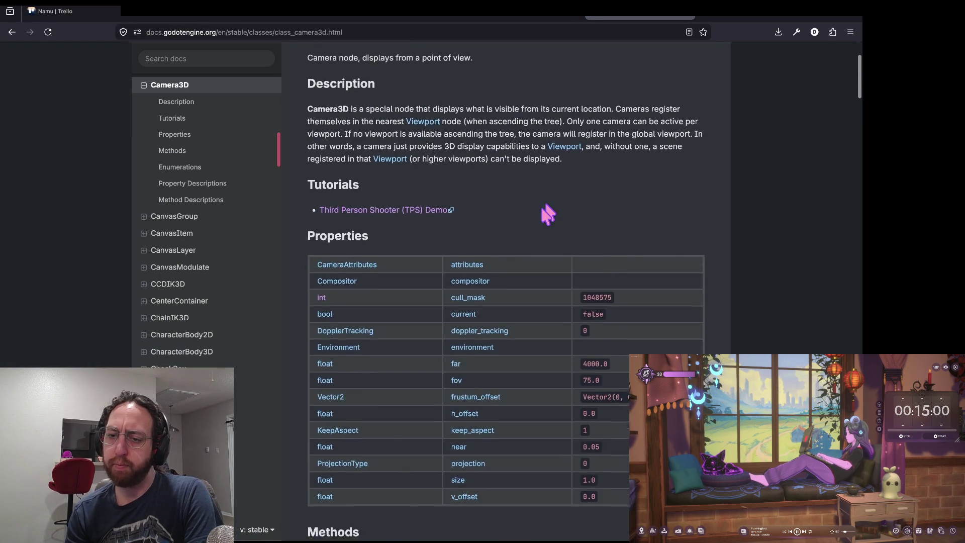
key(ctrl+f)
text(current)
key(Return)
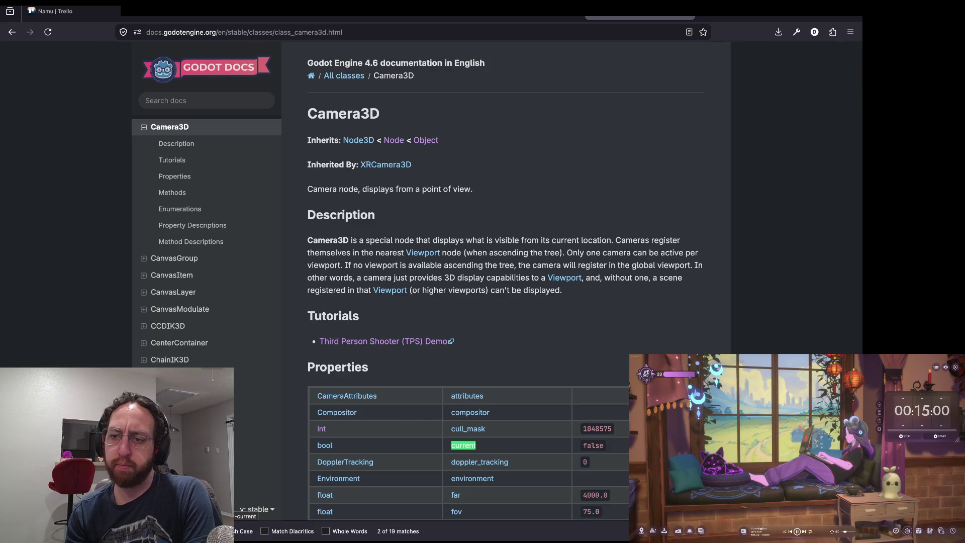
scroll(498, 286, down, 2)
scroll(499, 287, down, 1)
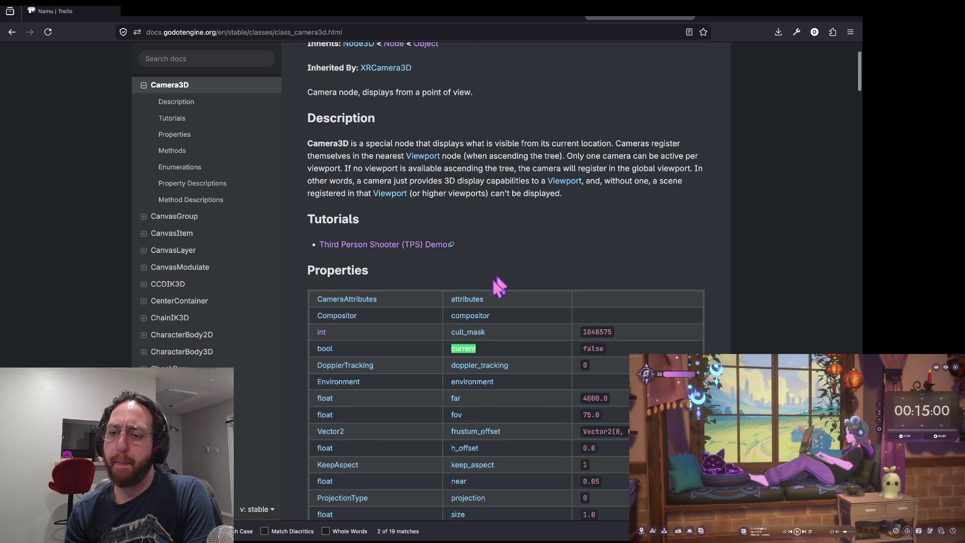
click(463, 348)
drag(347, 69, 452, 71)
click(441, 71)
double_click(361, 71)
click(377, 70)
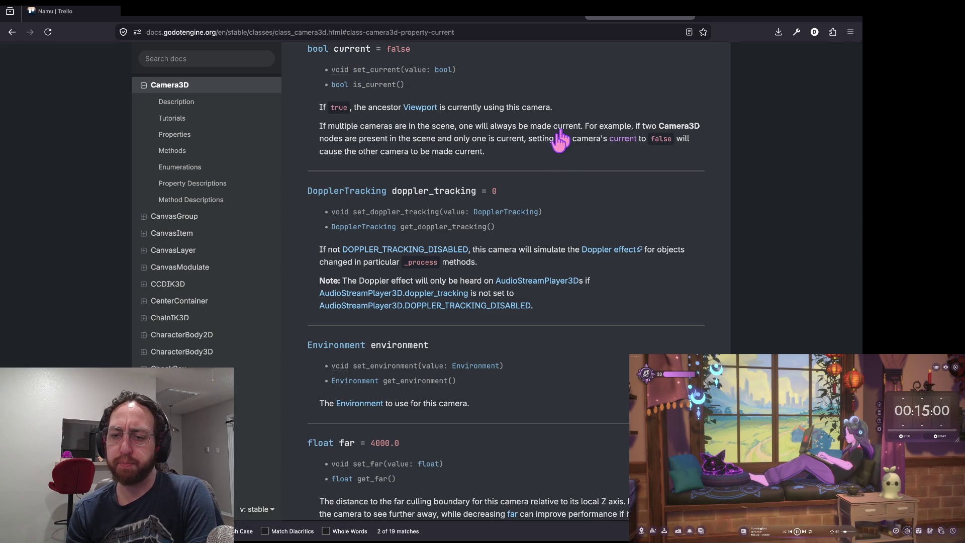
key(super+Tab)
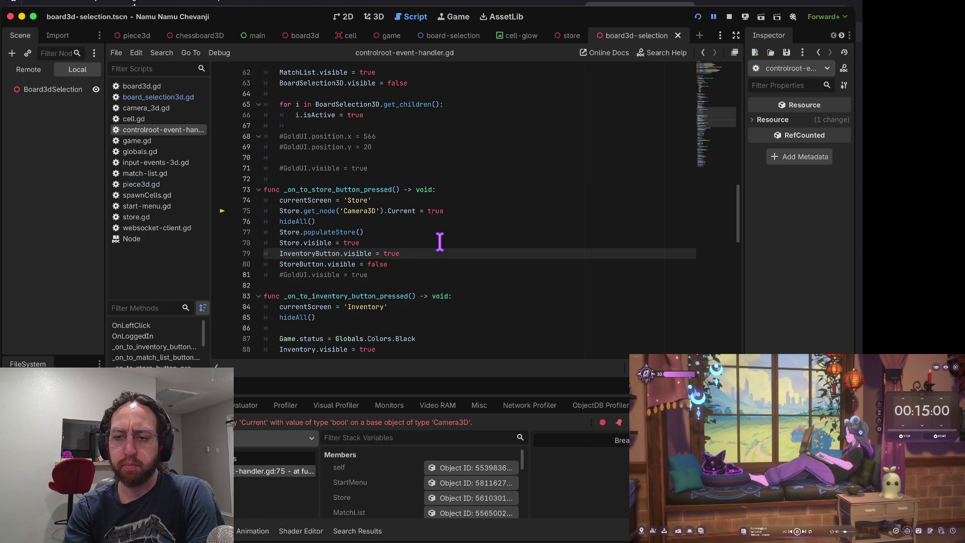
Change line 75 from Store.get_node('Camera3D').Current = true to .set_current(true)
key(Up)
key(Up)
key(Up)
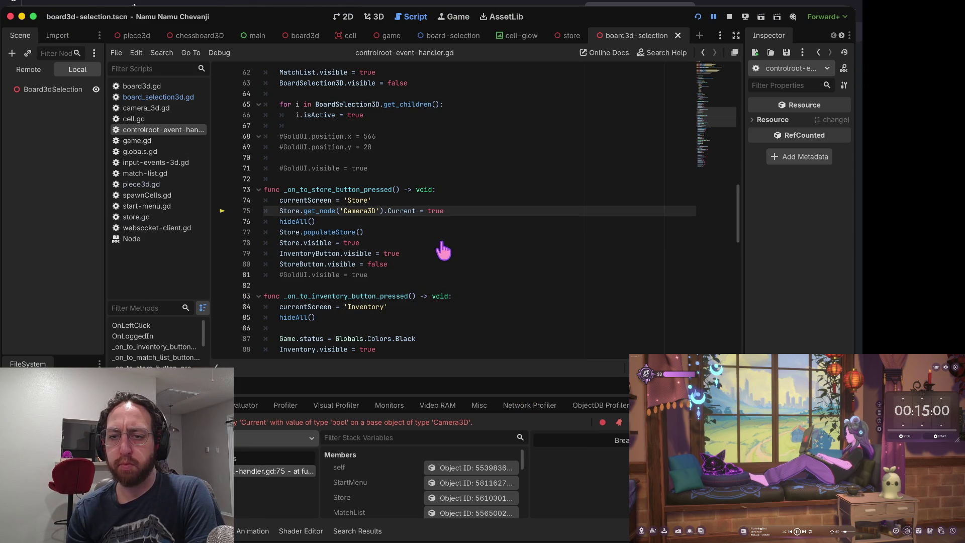
key(super+Tab)
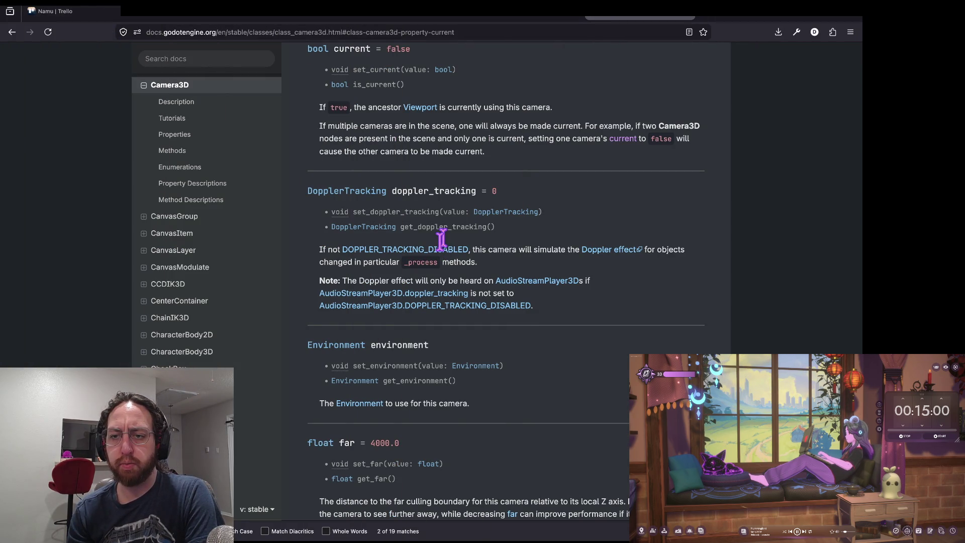
key(super+Tab)
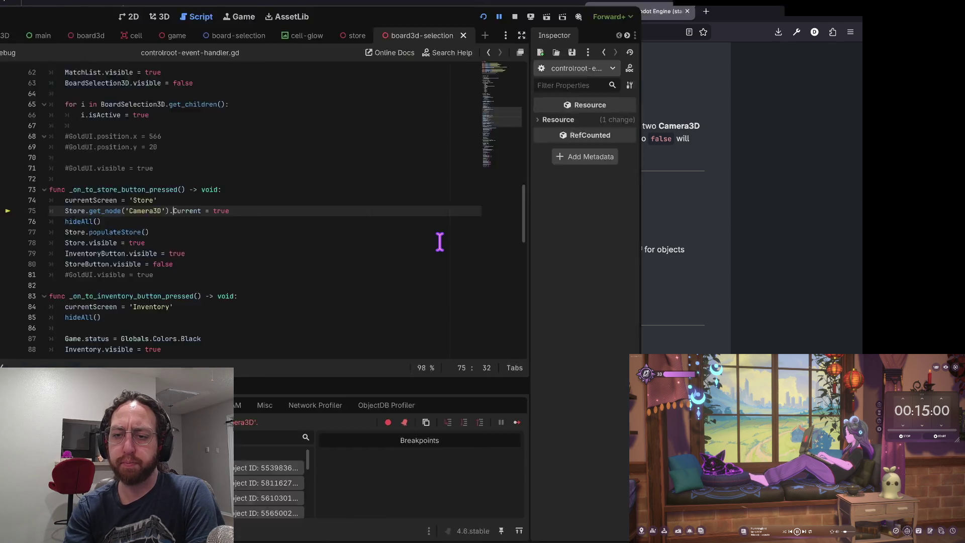
text(set_)
key(Delete)
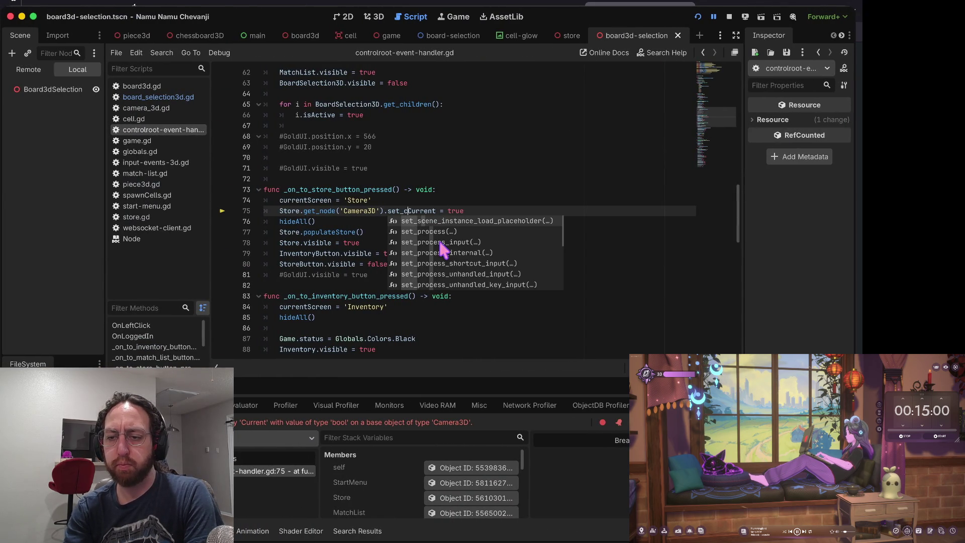
text(c)
key(Delete)
key(Delete)
key(Delete)
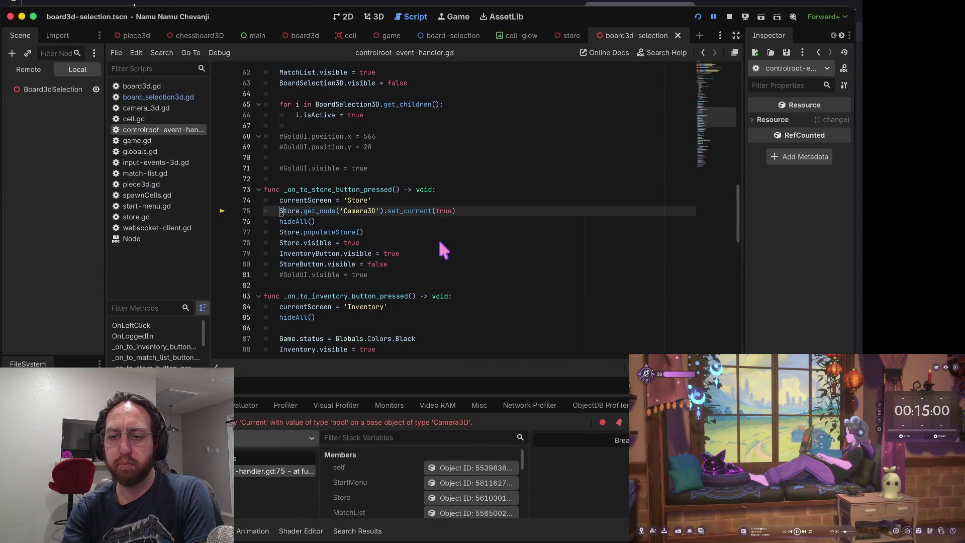
key(shift+Down)
key(ctrl+c)
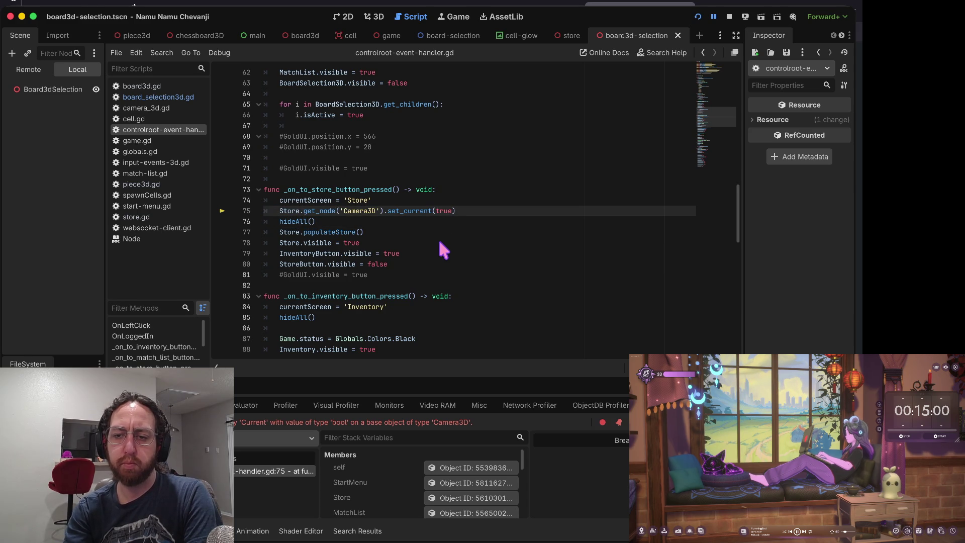
key(ctrl+f)
Find the Current assignment in hideAll and paste the set_current(true) camera call above it
text(current)
key(Return)
key(Return)
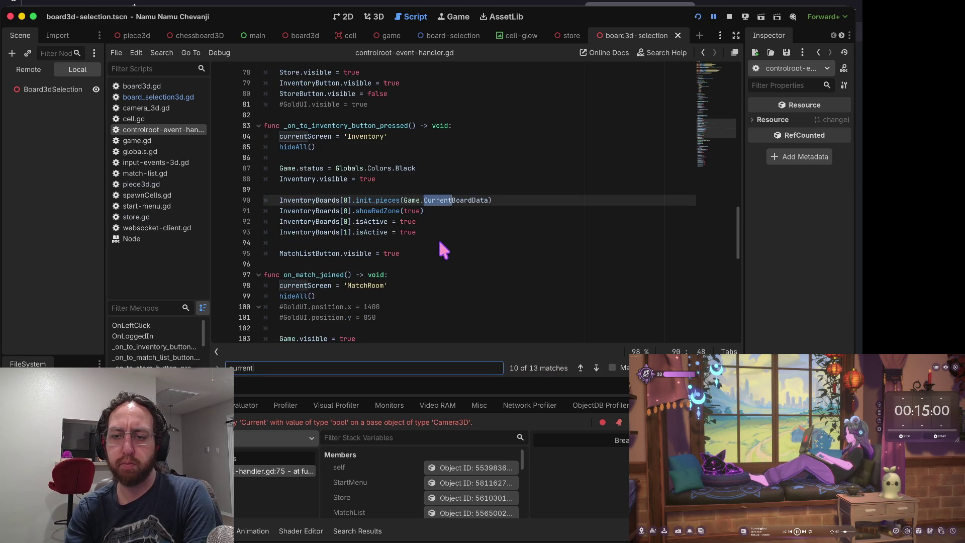
key(Escape)
key(F3)
key(F3)
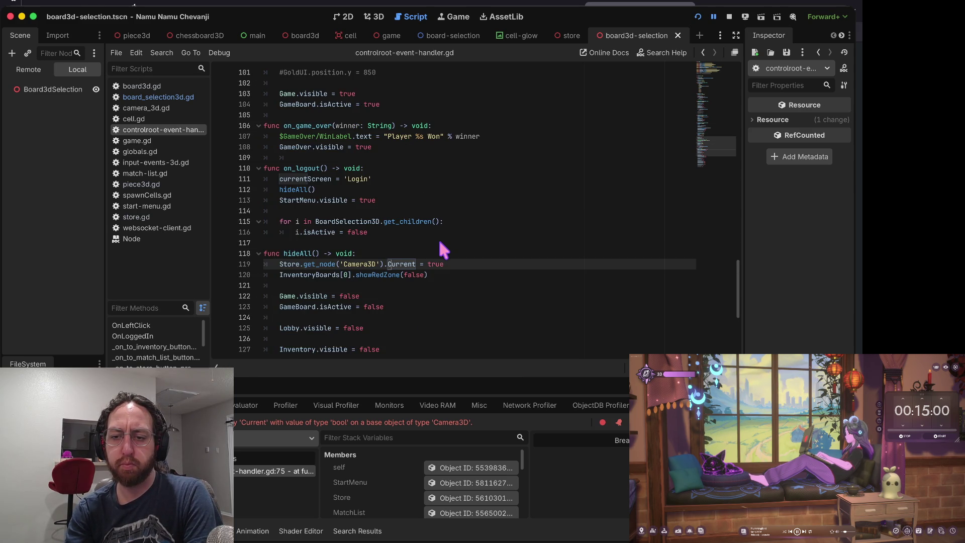
key(Up)
key(Return)
key(ctrl+v)
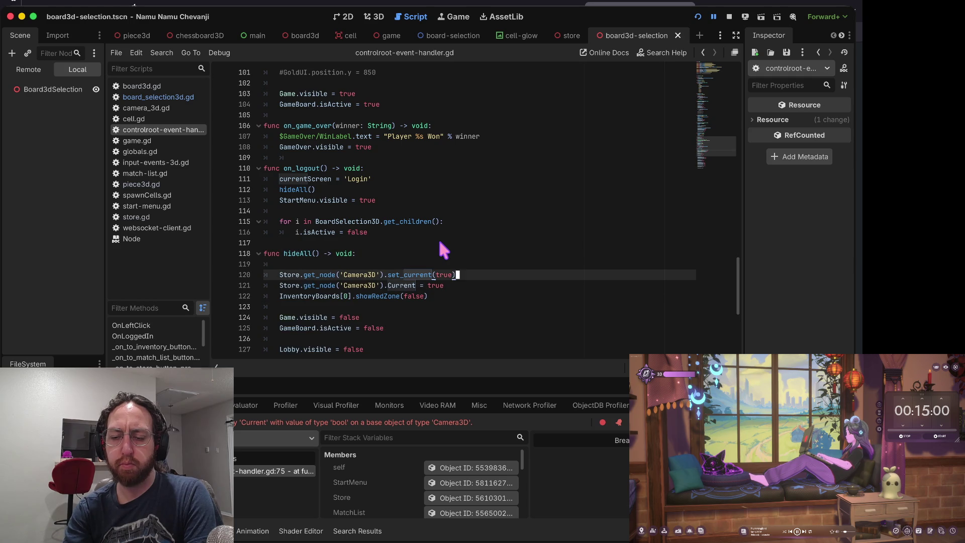
key(Down)
key(Home)
key(alt+Right)
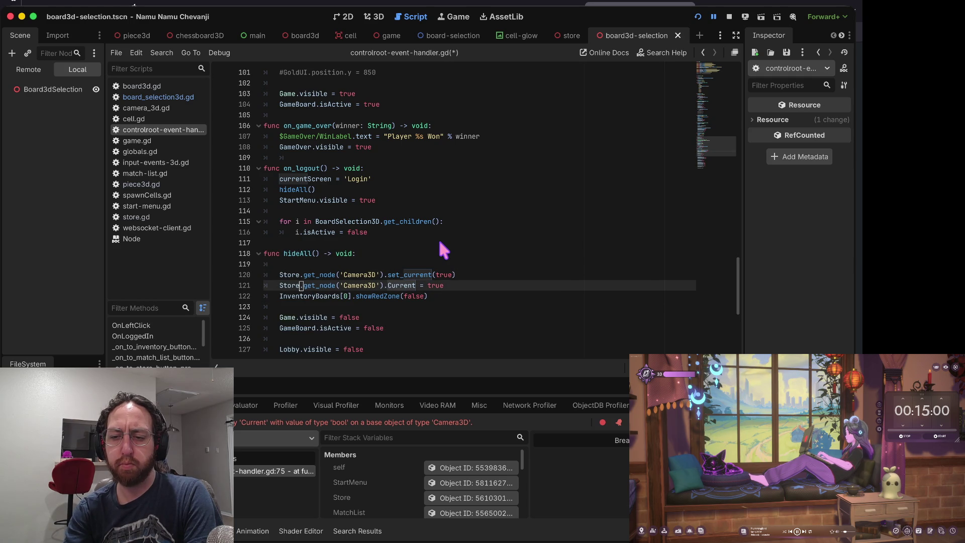
Change the pasted argument to false, delete the old Current line, save, and run the game
key(Up)
key(End)
key(Left)
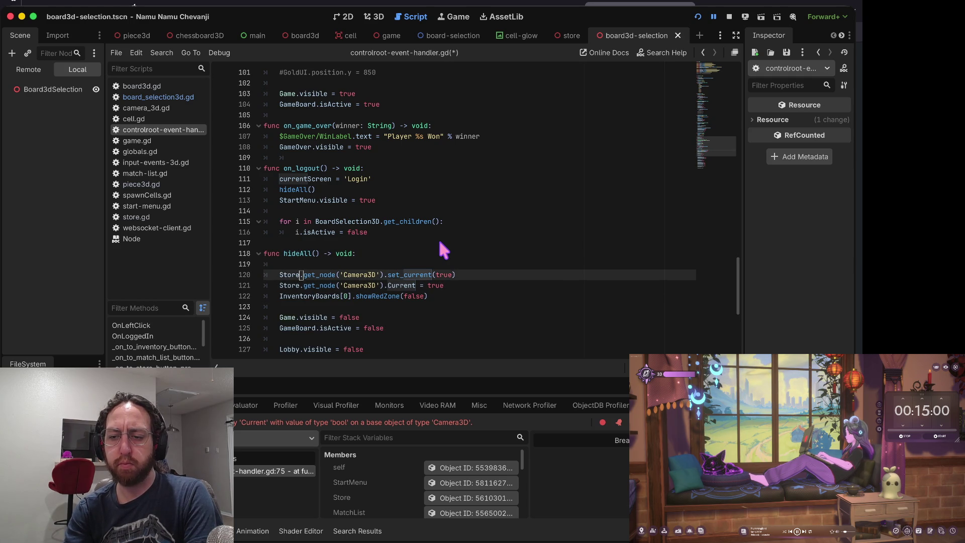
key(ctrl+BackSpace)
text(false)
key(Down)
key(ctrl+shift+k)
key(Up)
key(Up)
key(ctrl+shift+k)
key(ctrl+s)
key(super+b)
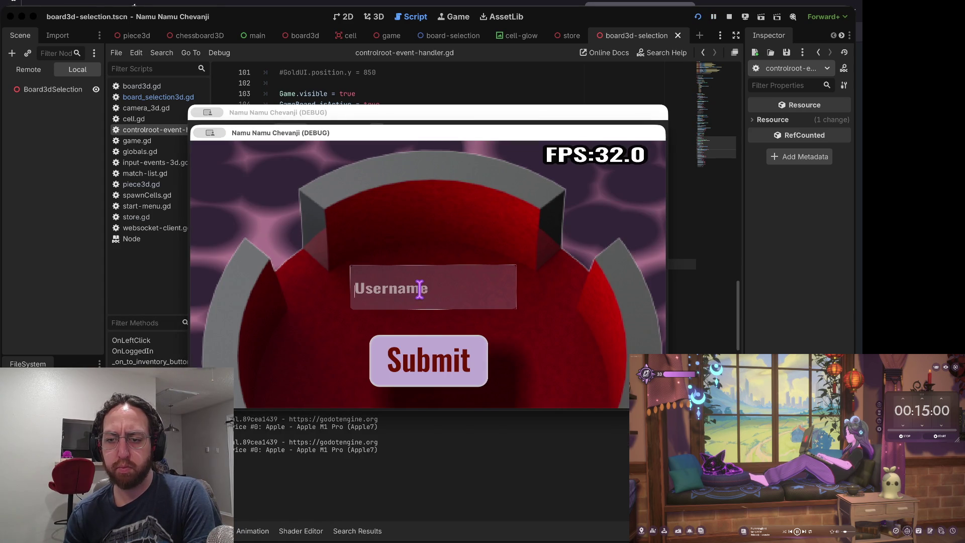
Test the game by logging in, picking a board and opening the Store screen, then stop it
click(408, 337)
click(385, 313)
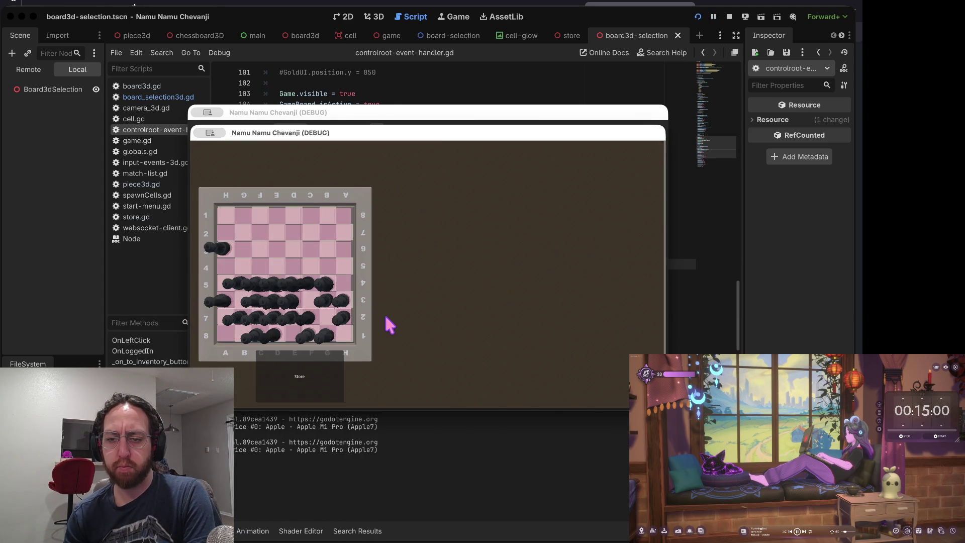
click(321, 357)
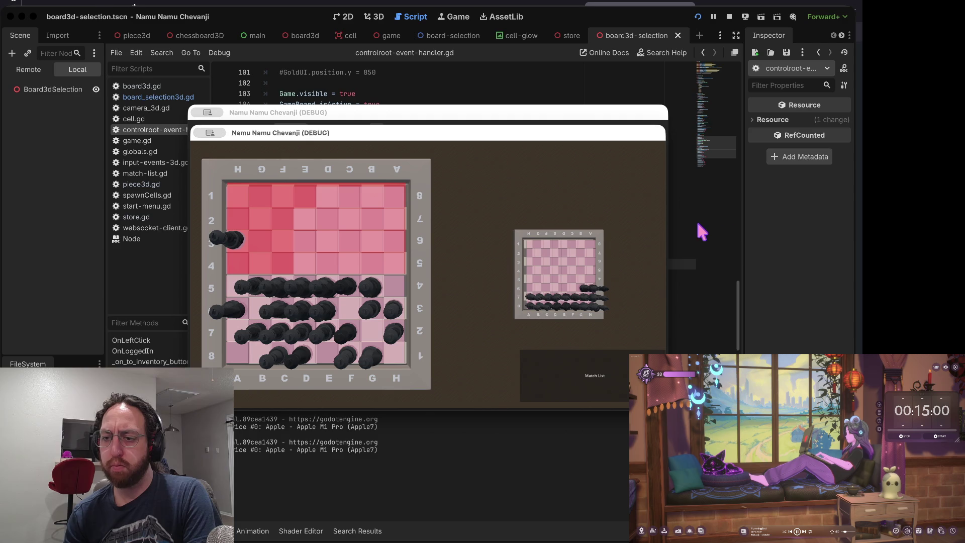
key(super+q)
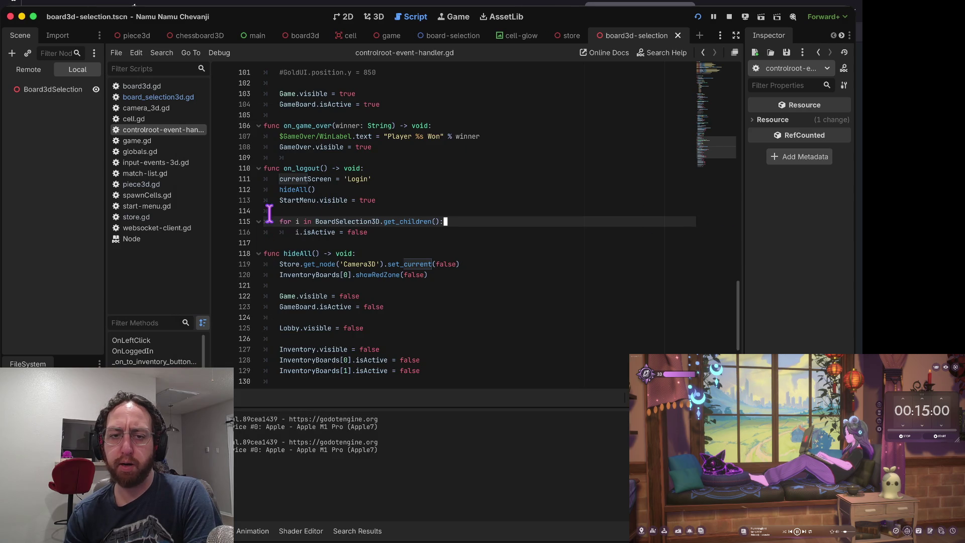
Switch the Scene dock to Remote, reopen the Store in the game, and expand the Store nodes
click(23, 69)
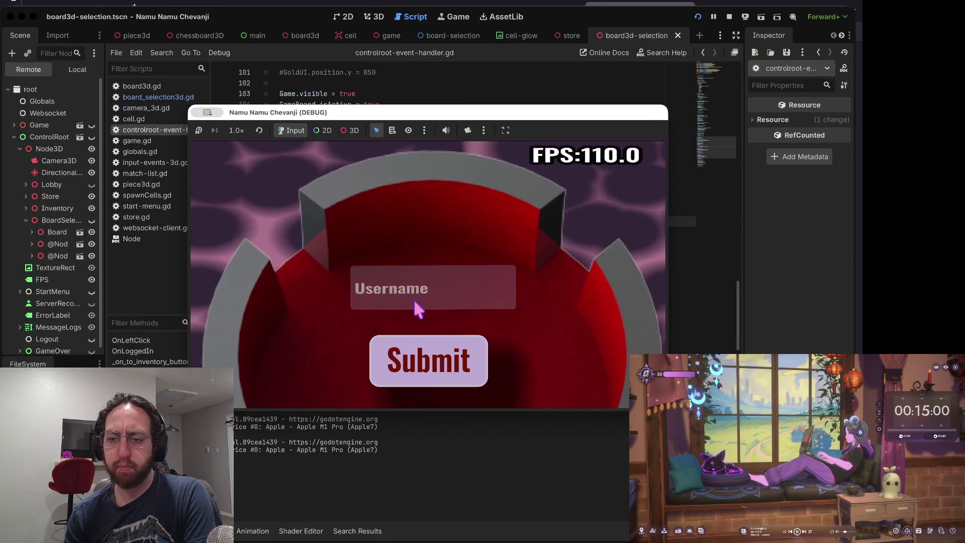
click(418, 290)
click(401, 351)
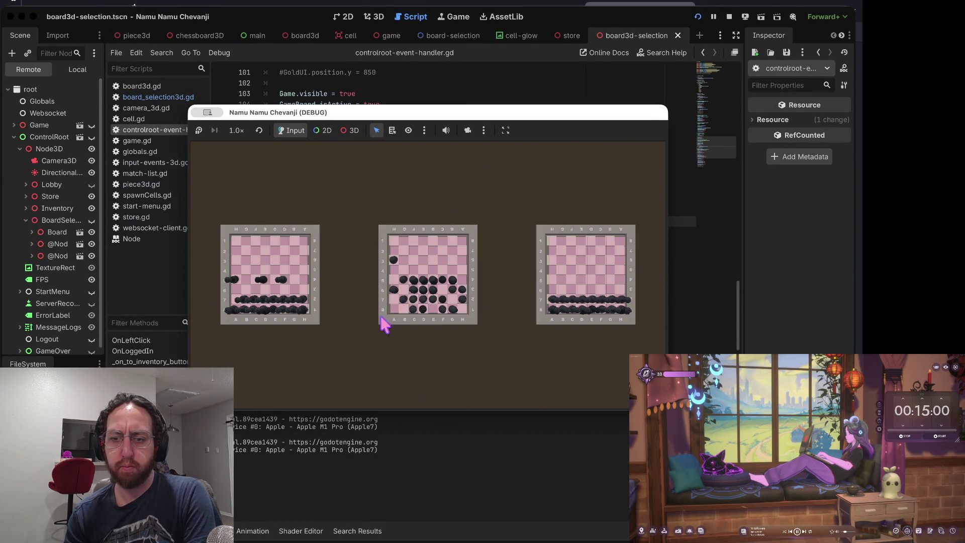
click(384, 322)
click(309, 367)
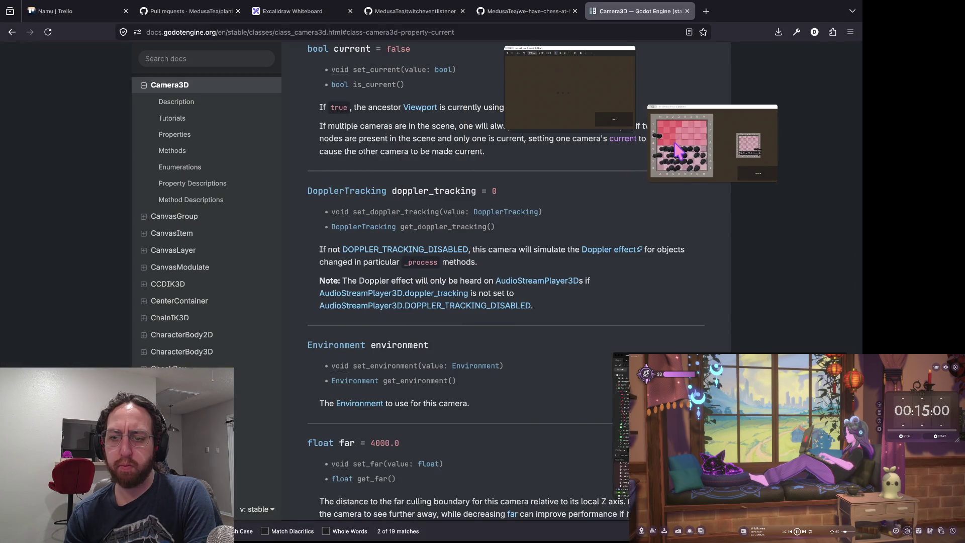
click(678, 150)
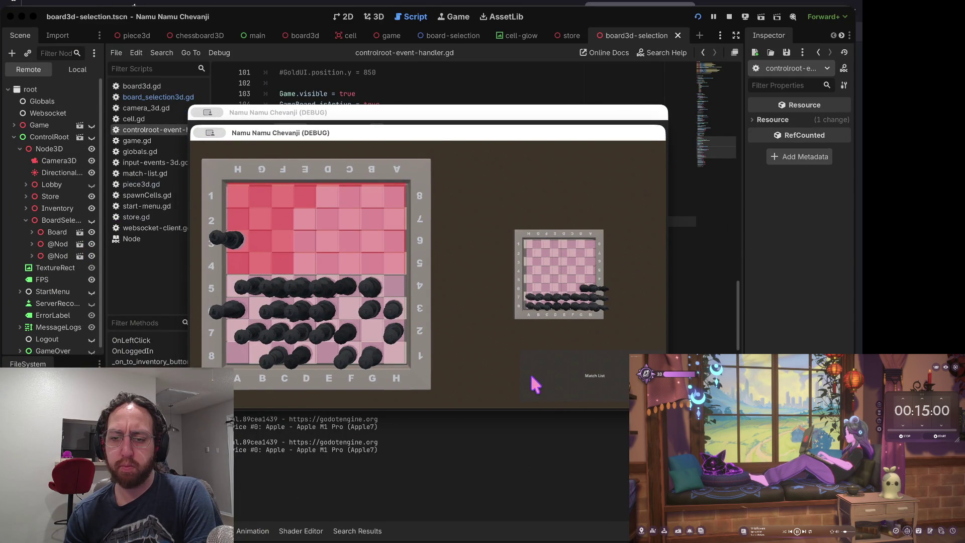
click(559, 382)
click(297, 392)
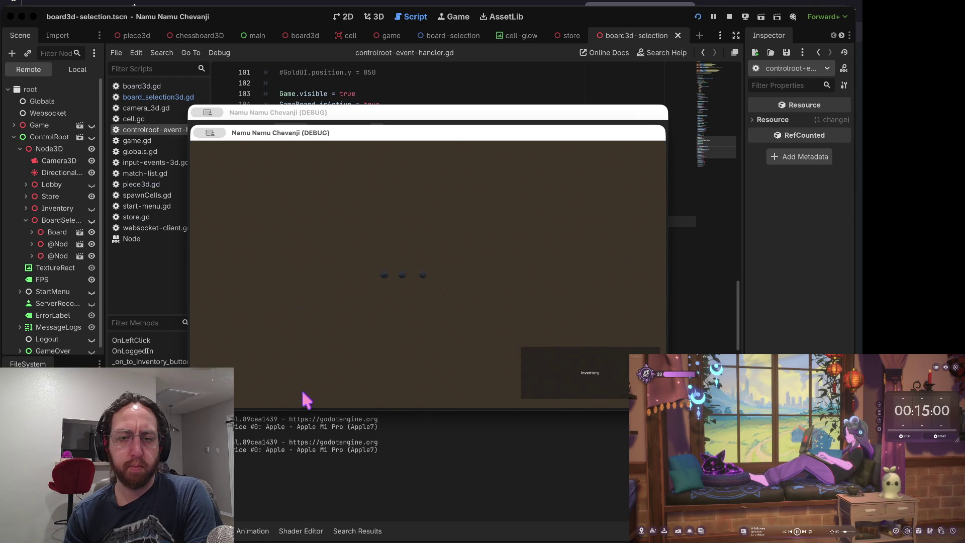
click(26, 195)
click(33, 207)
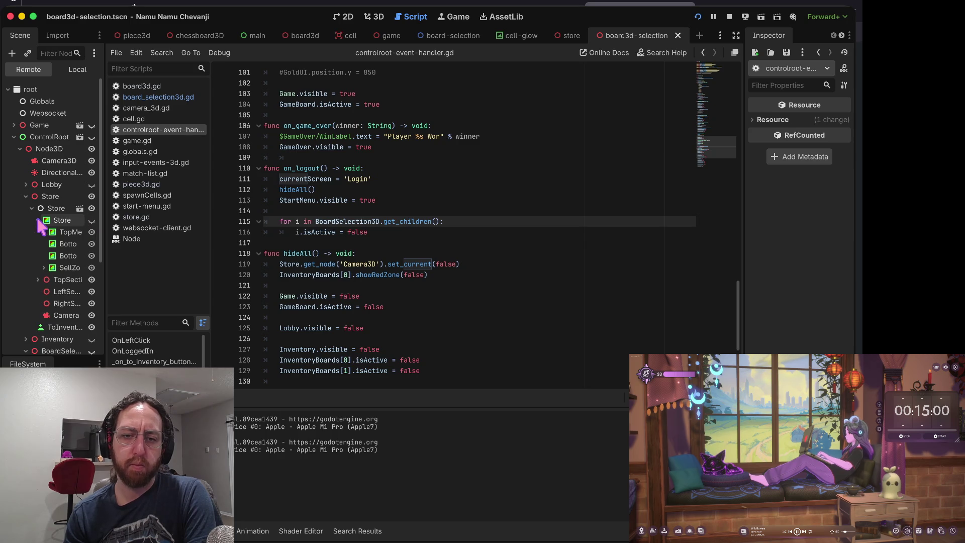
Consult the Camera3D documentation, then return to the script in the Godot editor
key(super+Tab)
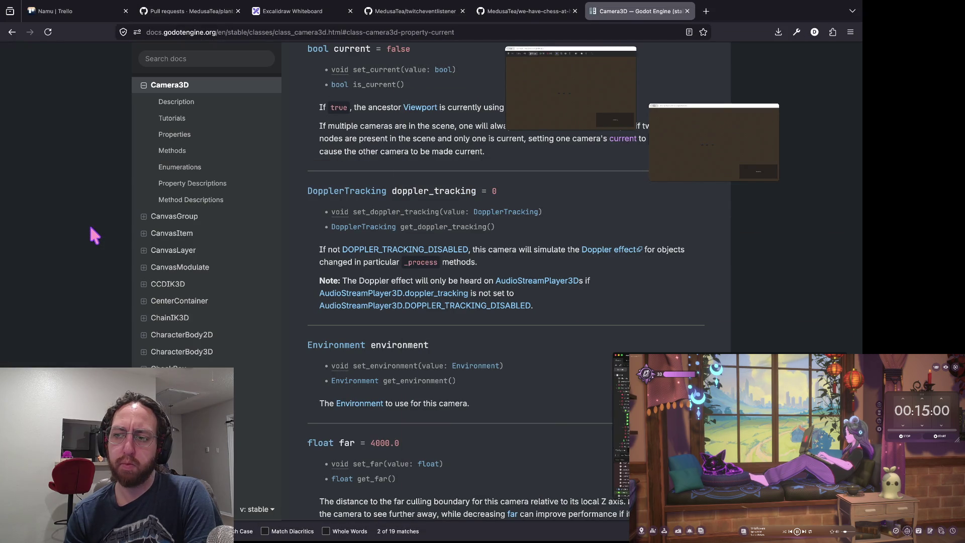
key(super+Tab)
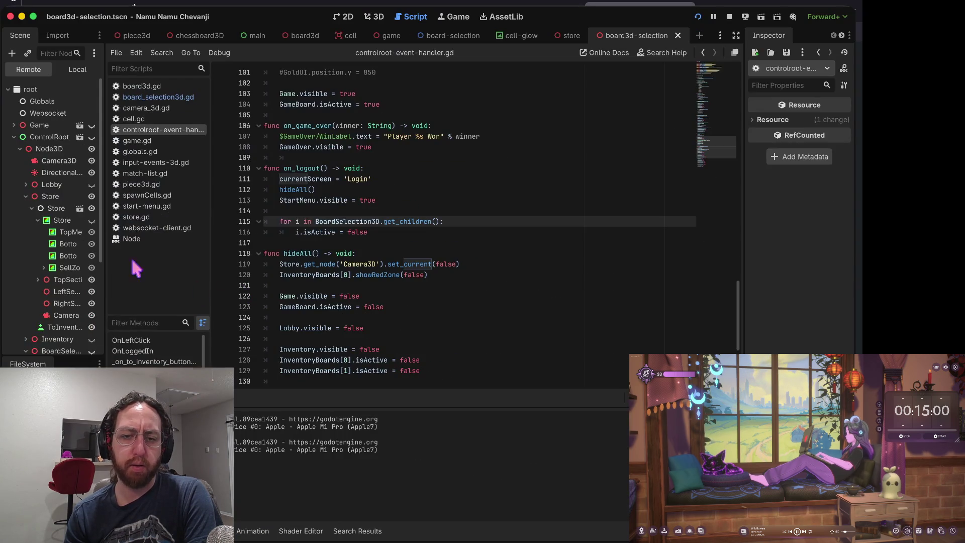
click(88, 204)
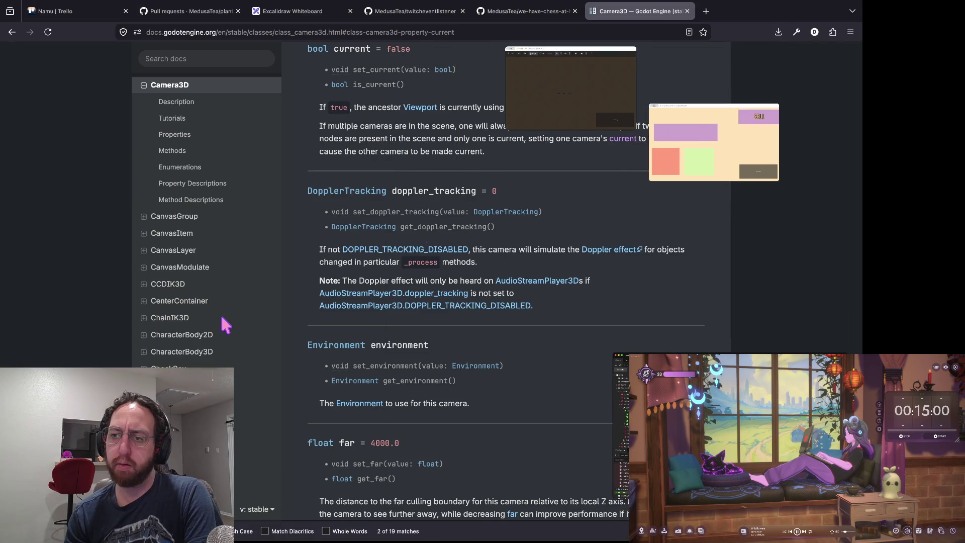
key(super+Tab)
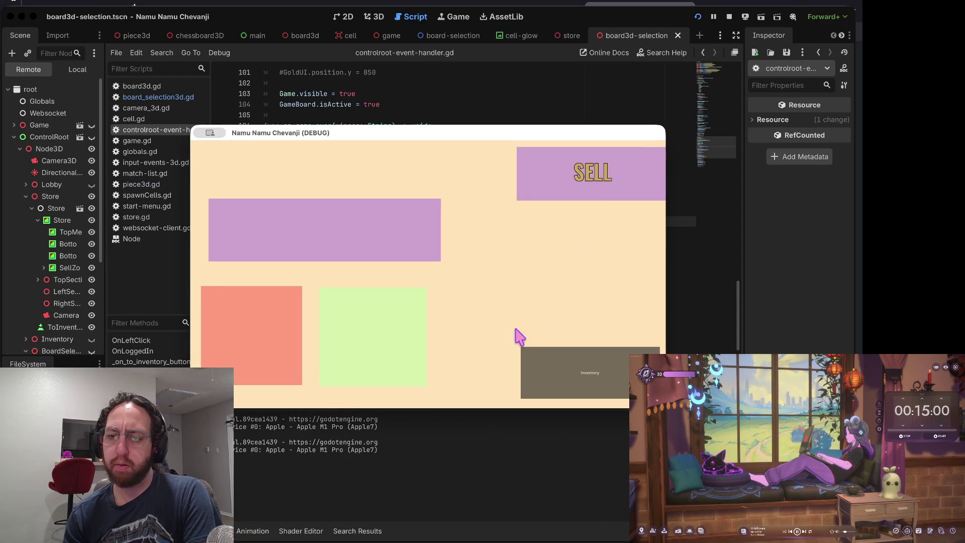
key(super+Tab)
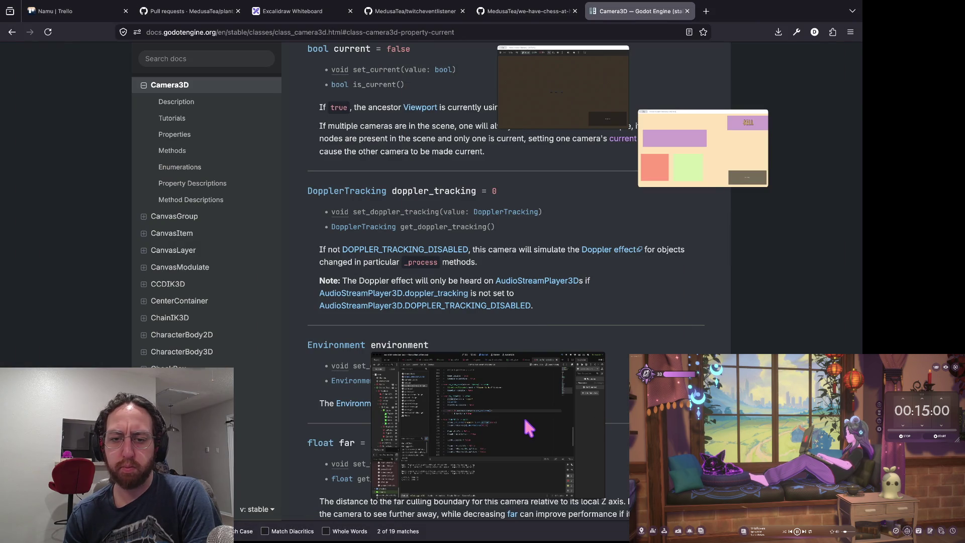
click(528, 426)
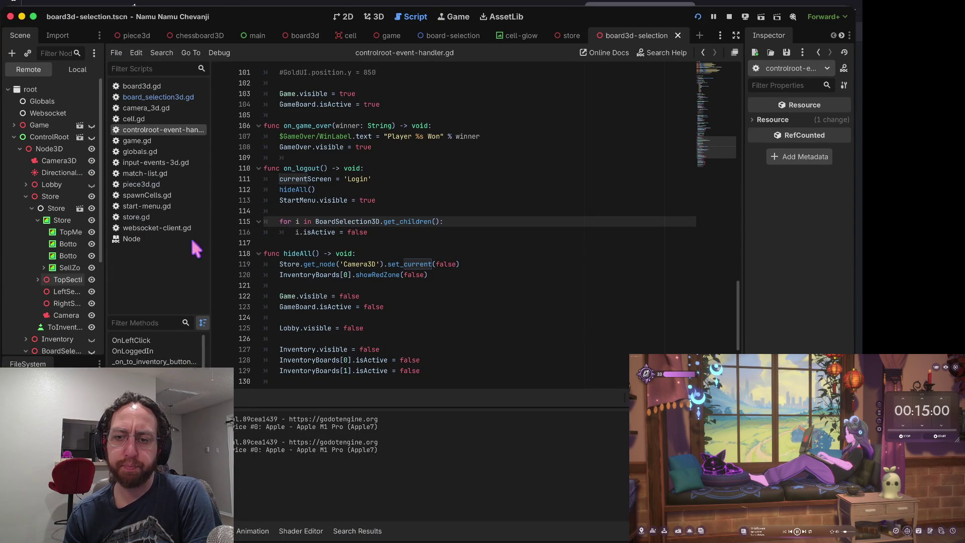
click(424, 197)
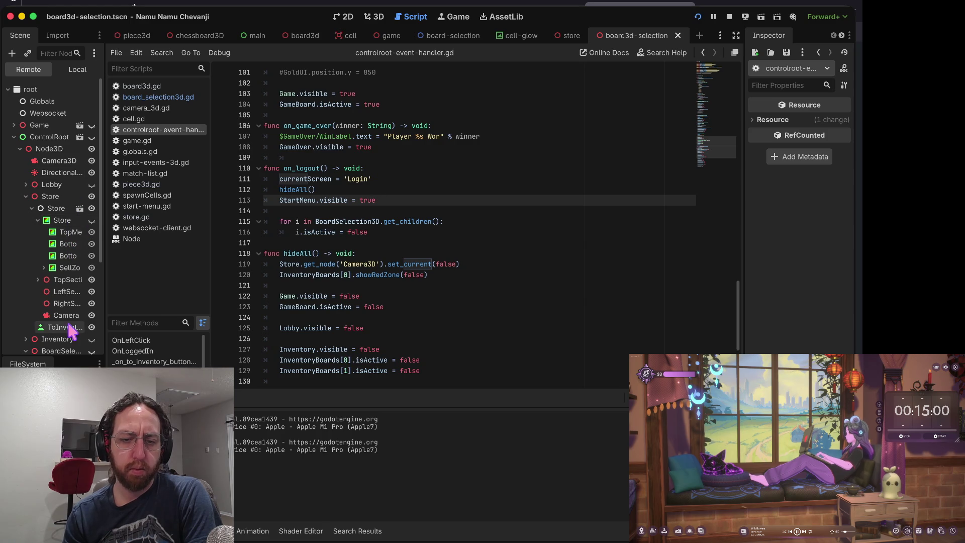
scroll(63, 316, down, 3)
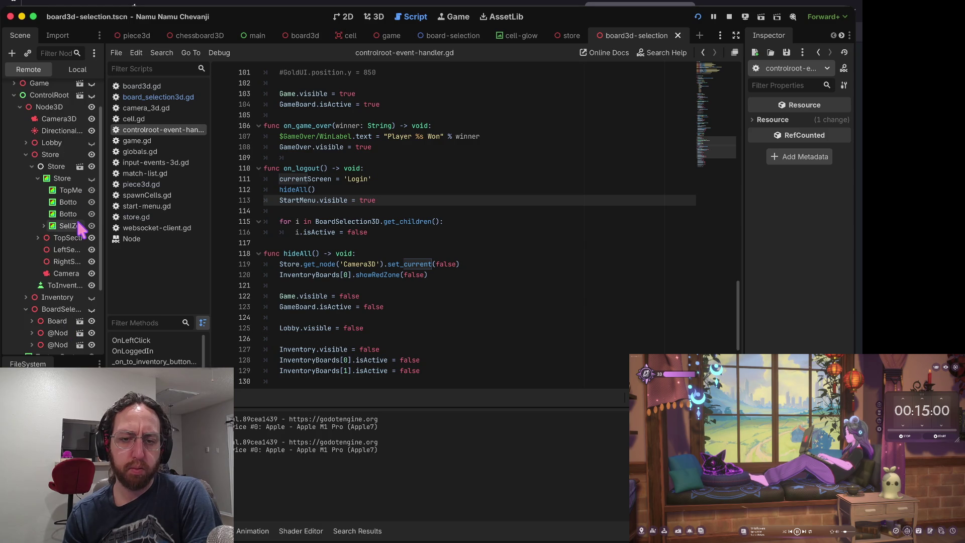
Select the Store Camera in the Remote tree, tick Current, check the game, and stop it
click(38, 237)
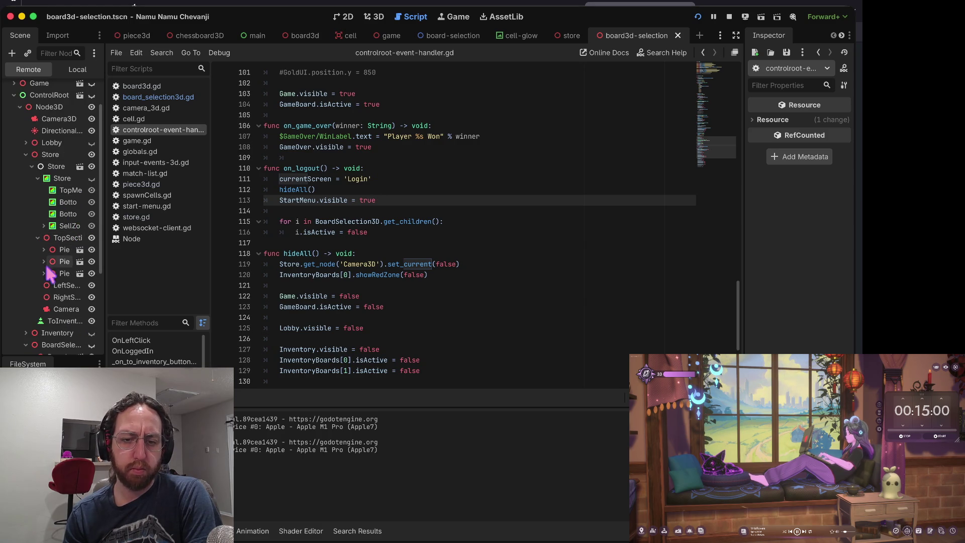
click(50, 308)
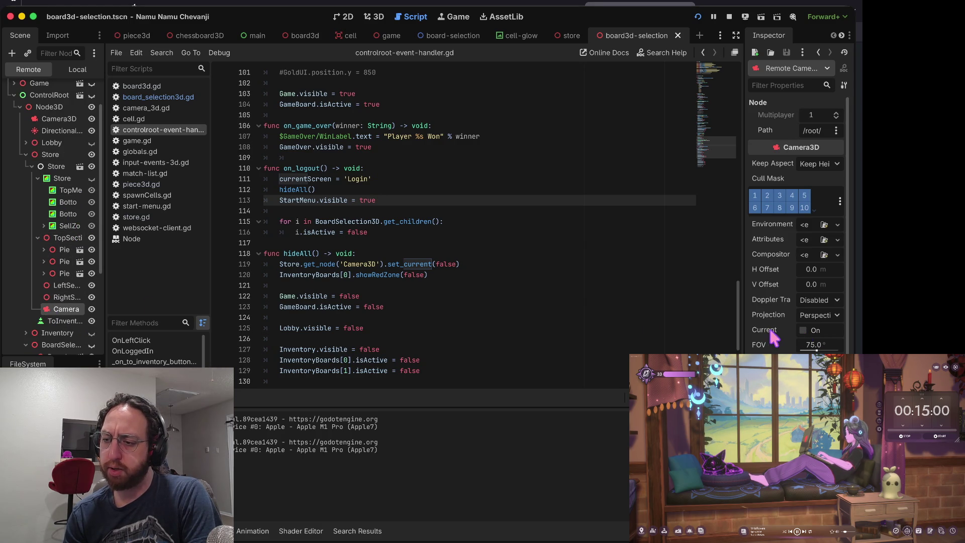
click(803, 331)
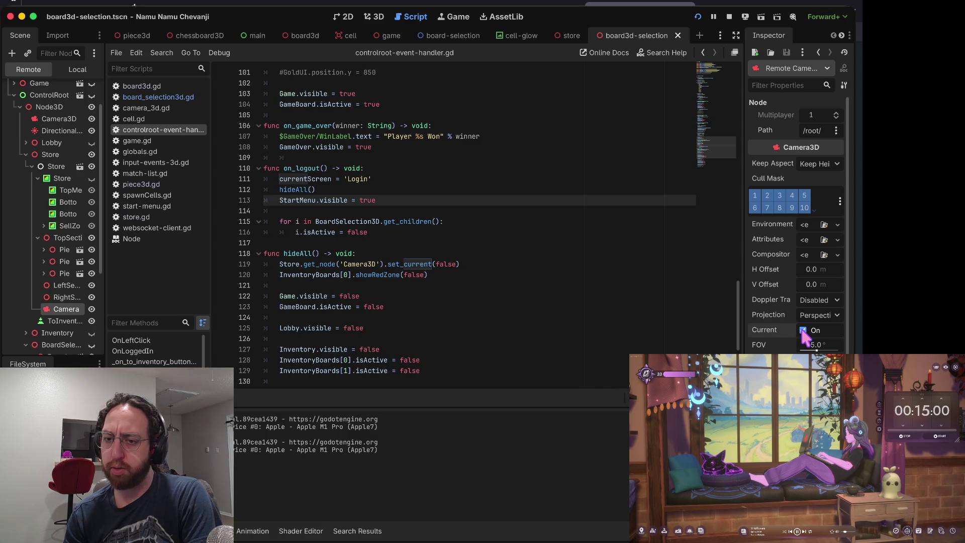
key(super+Tab)
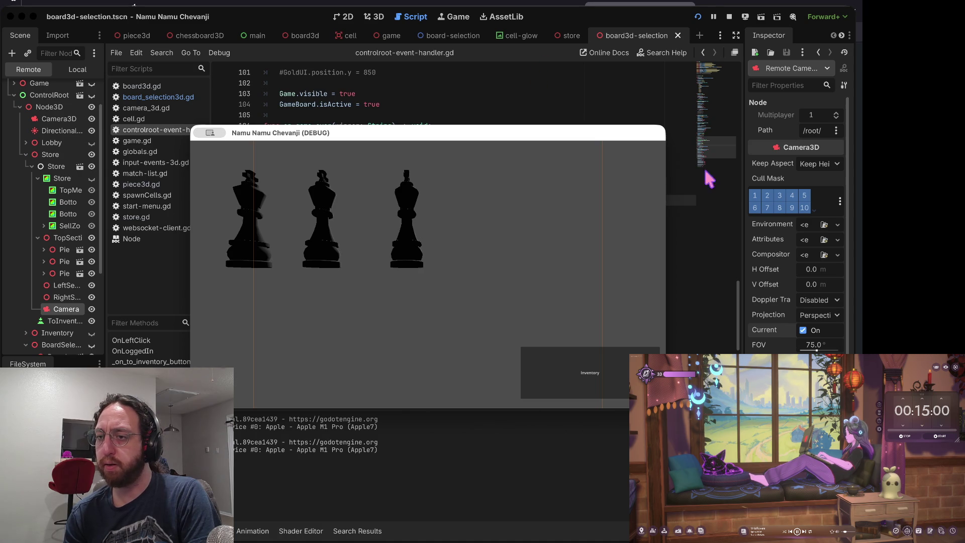
click(729, 16)
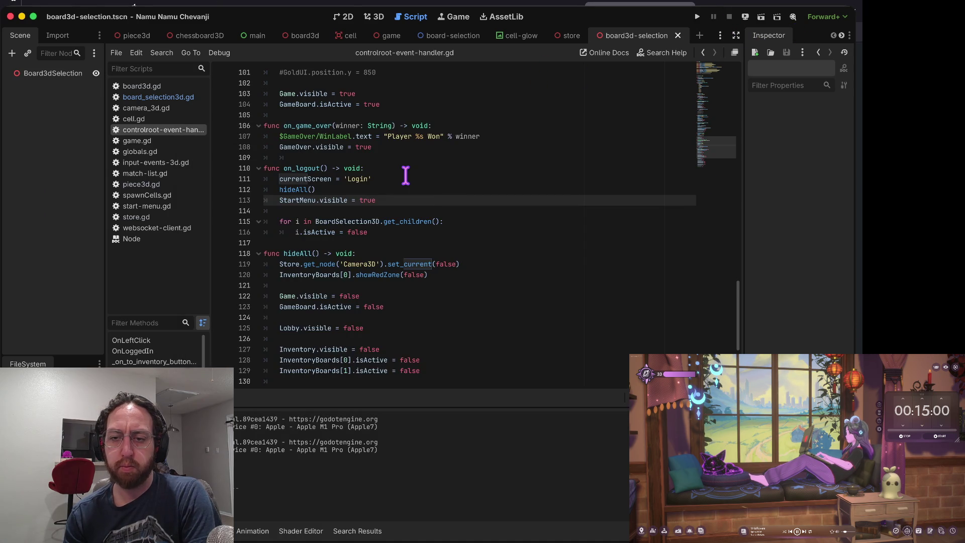
Search all project files for set_current
scroll(403, 191, down, 3)
click(401, 199)
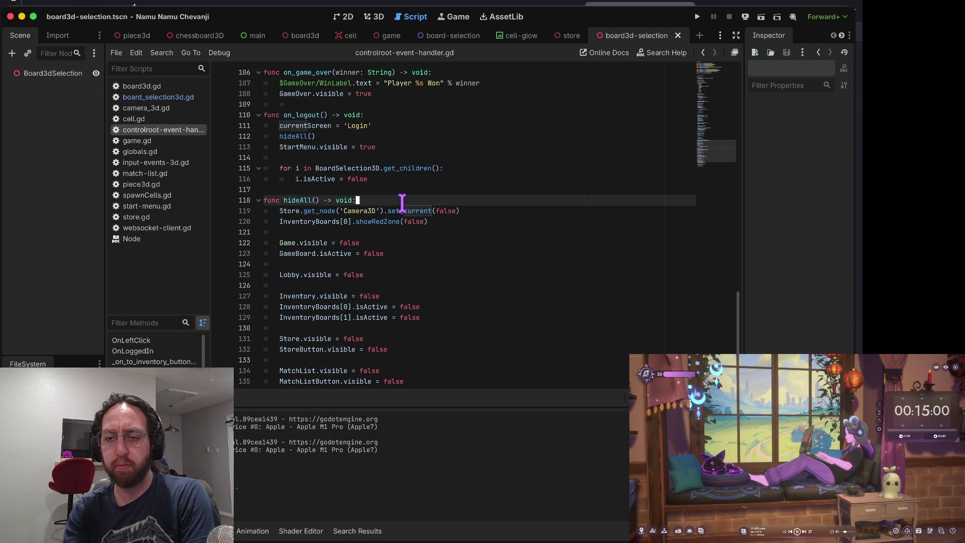
key(ctrl+shift+f)
text(s)
text(current)
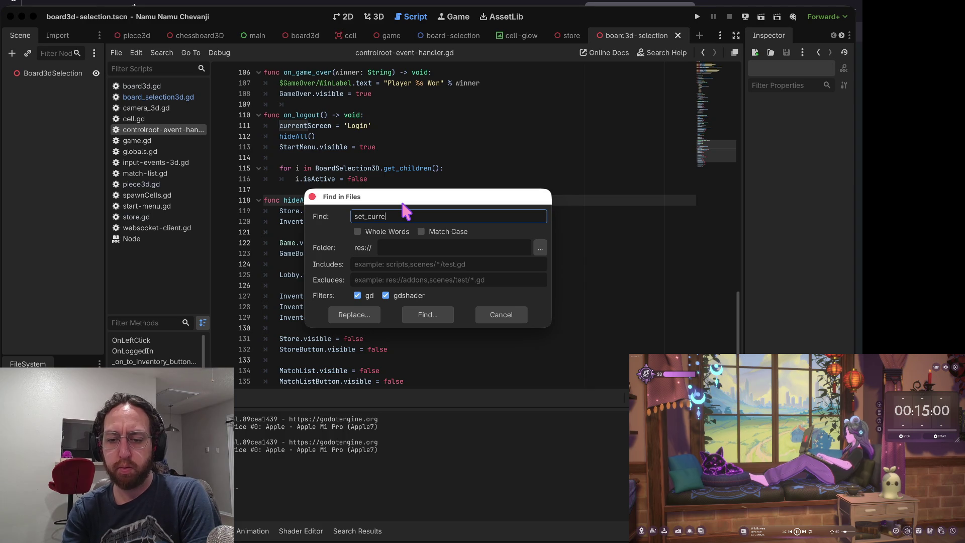
key(Return)
scroll(405, 210, up, 10)
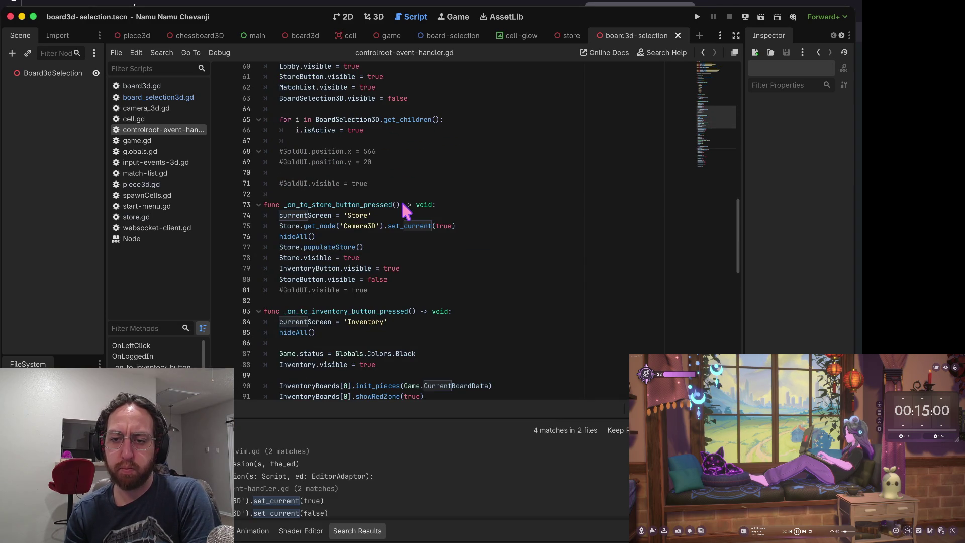
In _on_to_store_button_pressed, move the set_current(true) camera line below hideAll()
click(486, 224)
key(k)
key(j)
key(j)
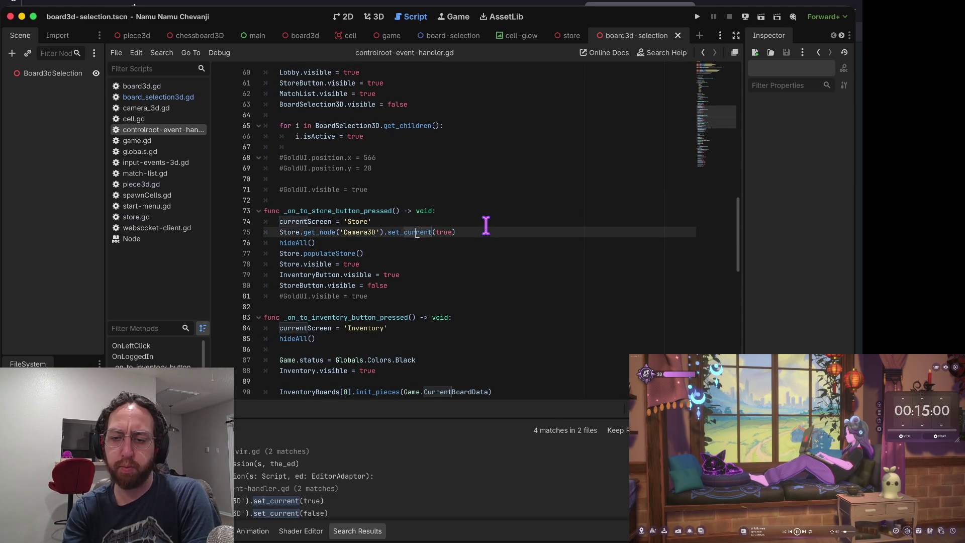
key(w)
key(w)
key(w)
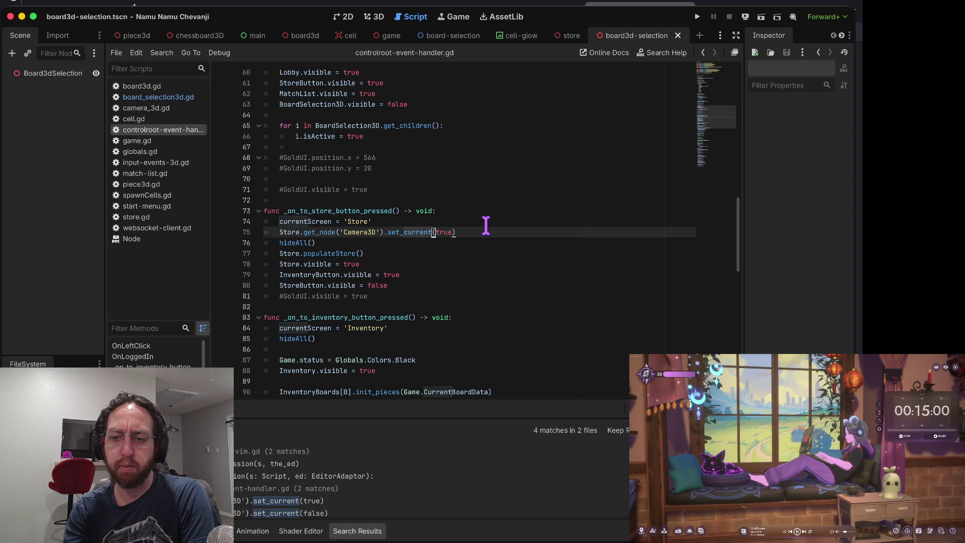
key(asciicircum)
key(w)
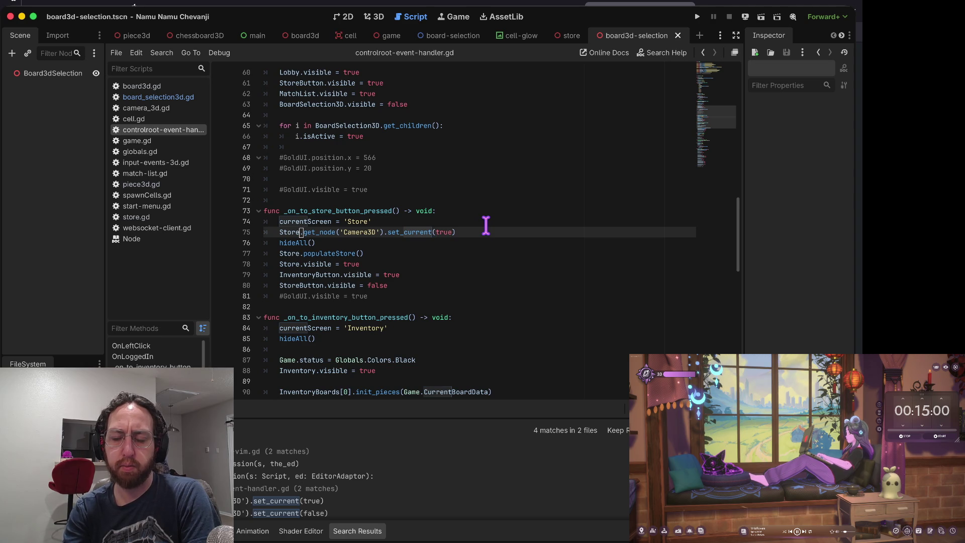
key(d)
key(d)
key(p)
key(k)
Check the other hideAll() call, save the script, and relaunch the game
key(asterisk)
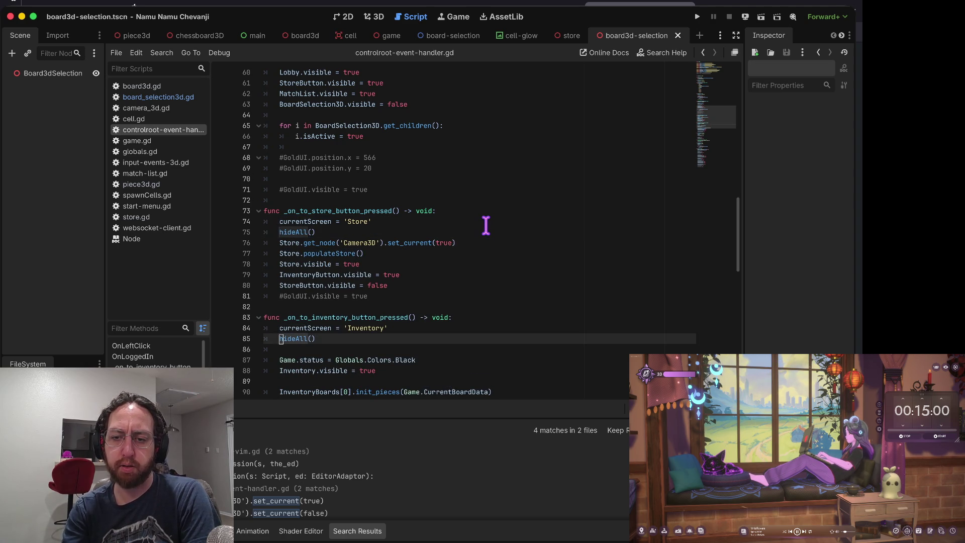
key(shift+g)
key(k)
key(k)
key(k)
key(k)
key(ctrl+s)
key(super+b)
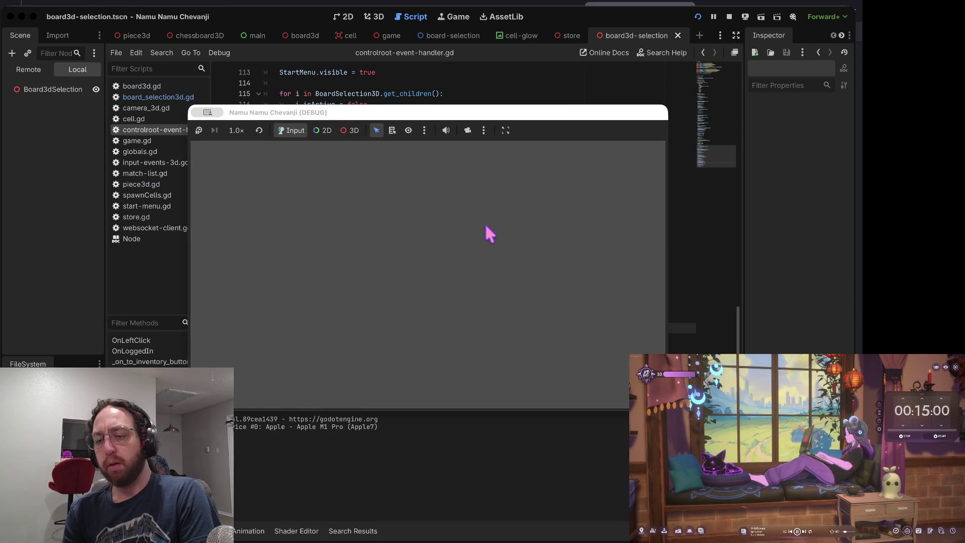
Log in with a username, open the Store screen showing three king pieces, and return to the script
click(445, 277)
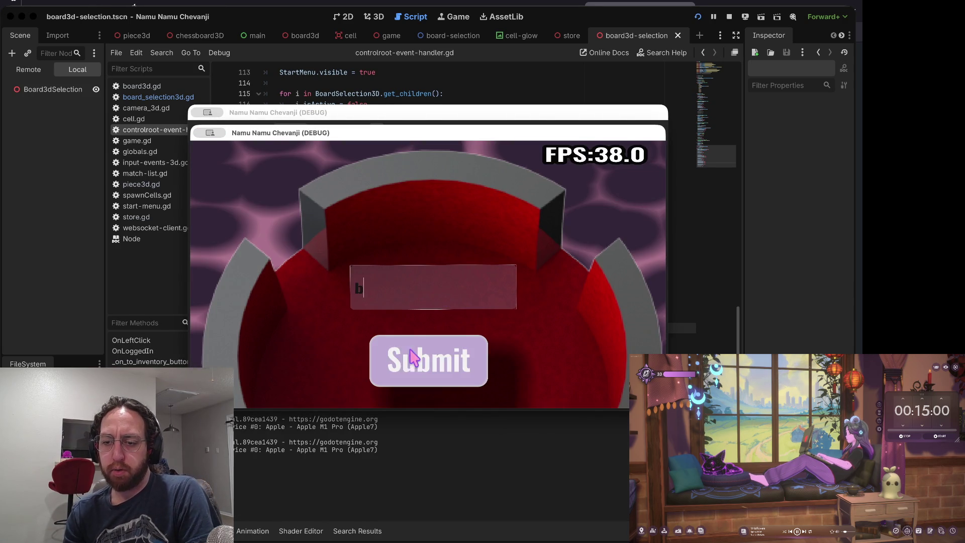
click(421, 345)
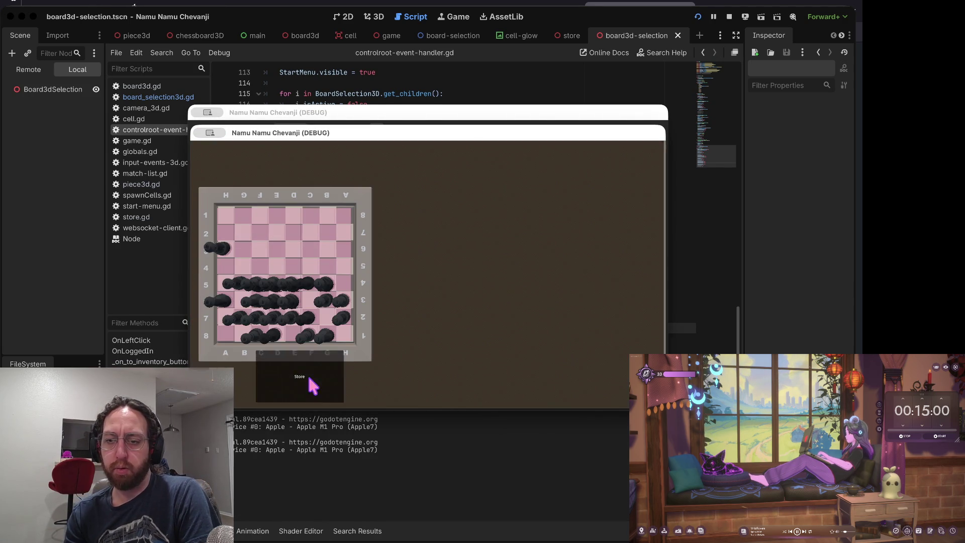
click(308, 381)
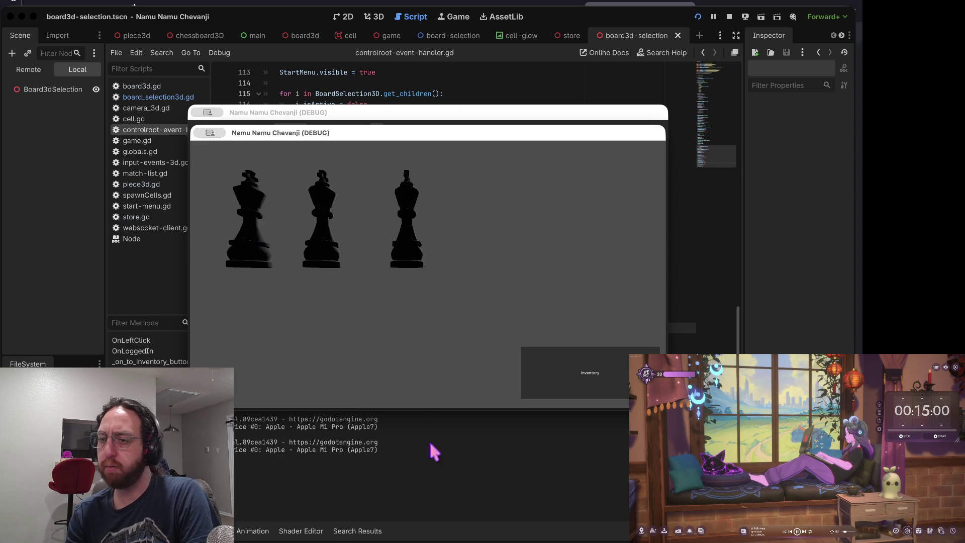
click(698, 221)
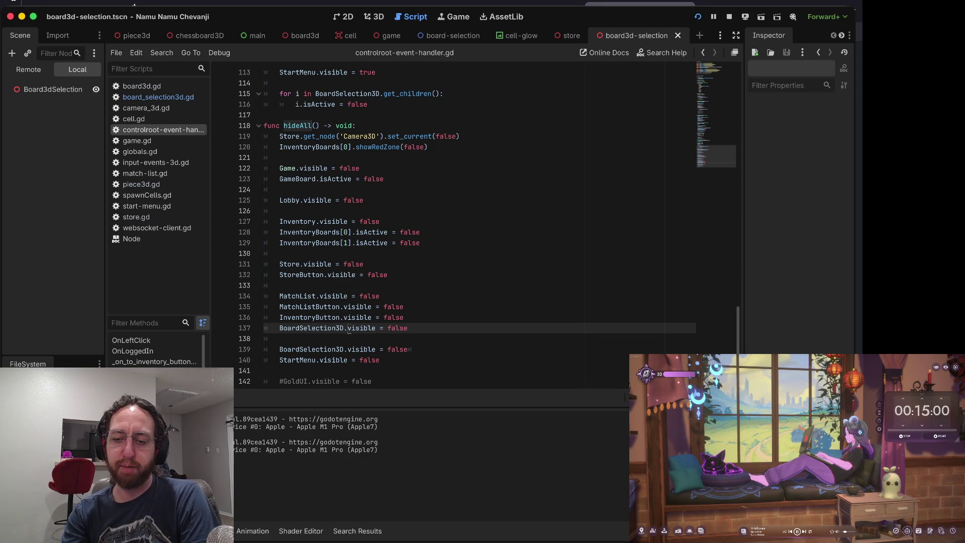
Read through the hideAll lines, compare with the game's board-selection screen, and stop the test run
click(381, 328)
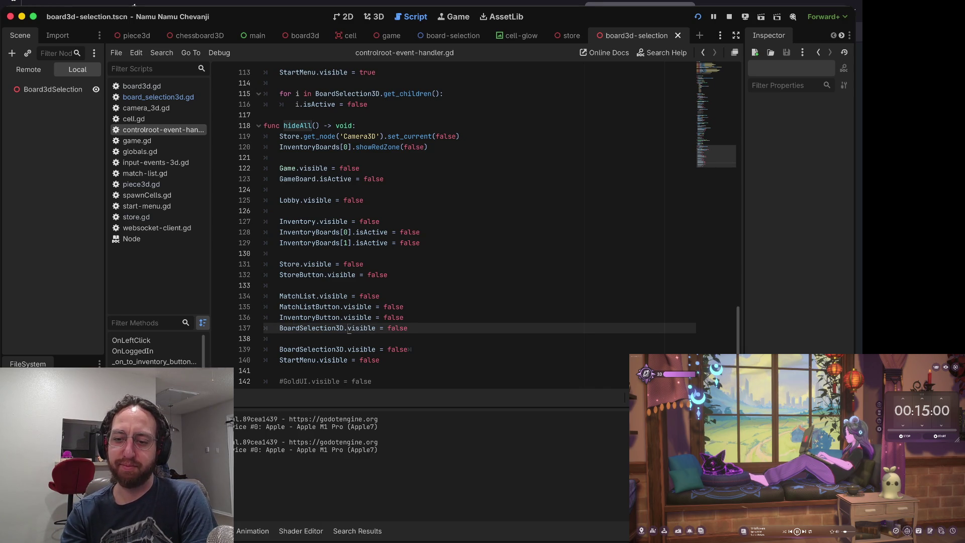
scroll(342, 256, down, 1)
click(417, 189)
click(377, 155)
click(365, 147)
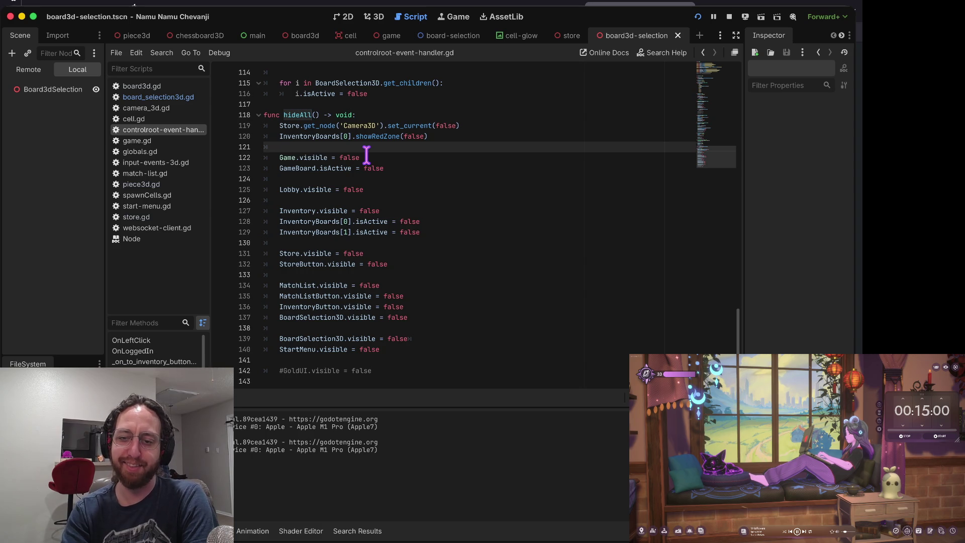
key(Down)
key(Down)
key(Down)
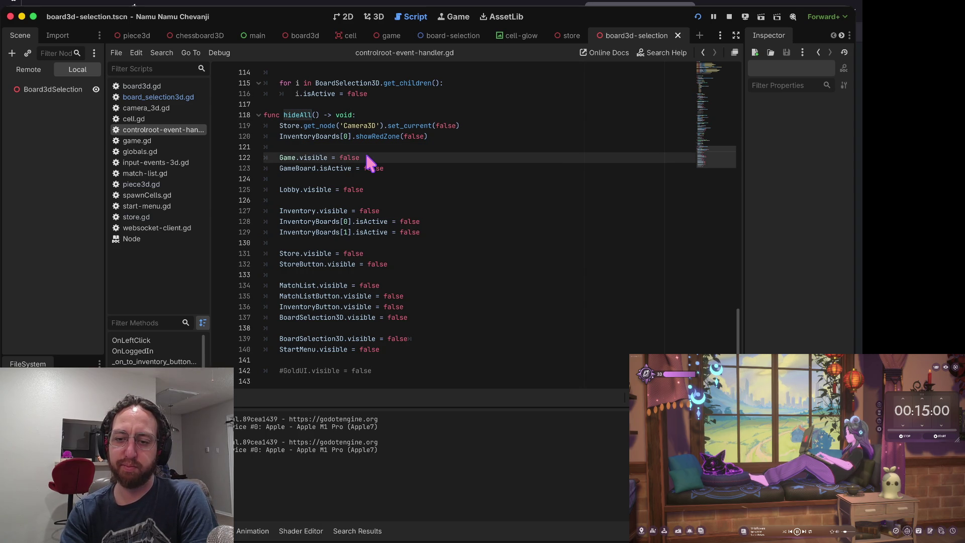
key(Down)
key(Down)
key(Down)
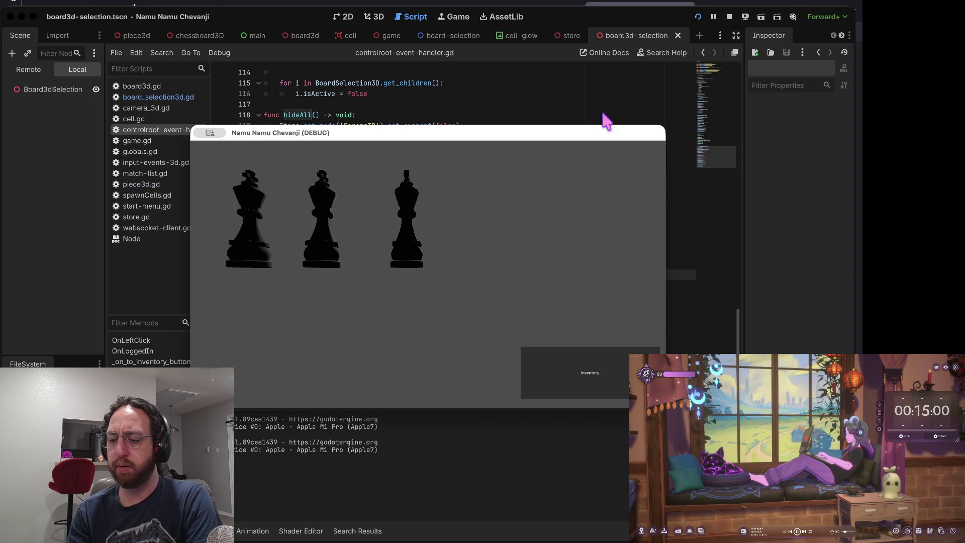
click(745, 23)
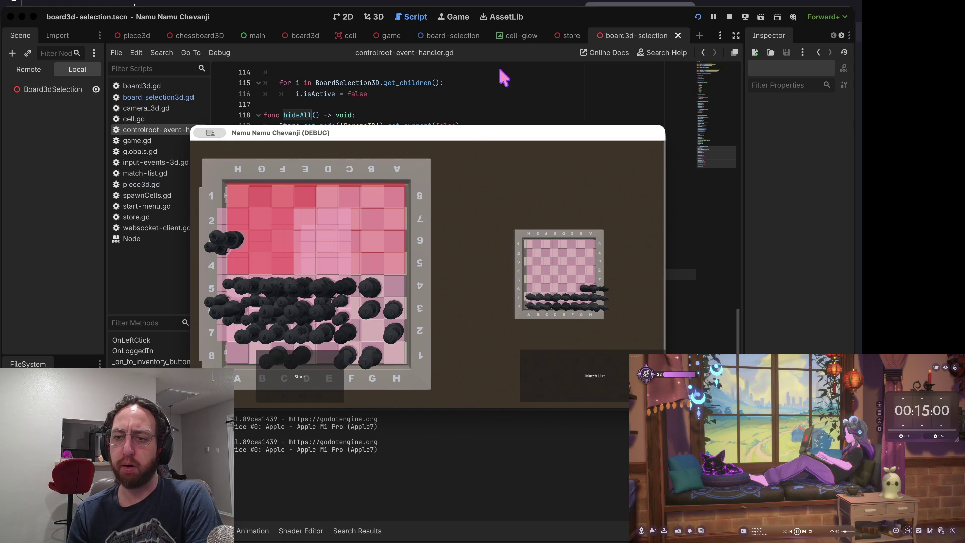
click(491, 79)
click(729, 17)
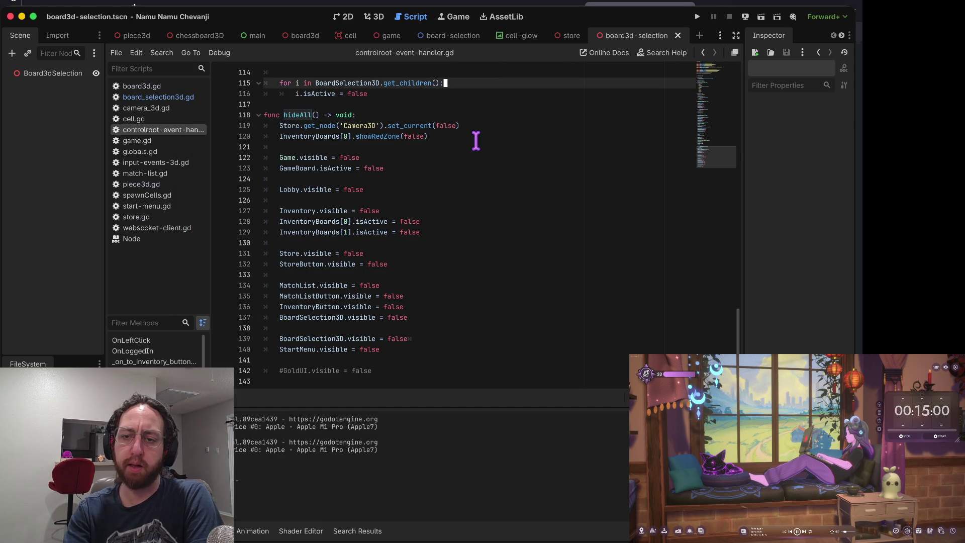
Duplicate the showRedZone line twice and turn line 120 into InventoryBoards[0].visible = false
key(Down)
key(Down)
key(Down)
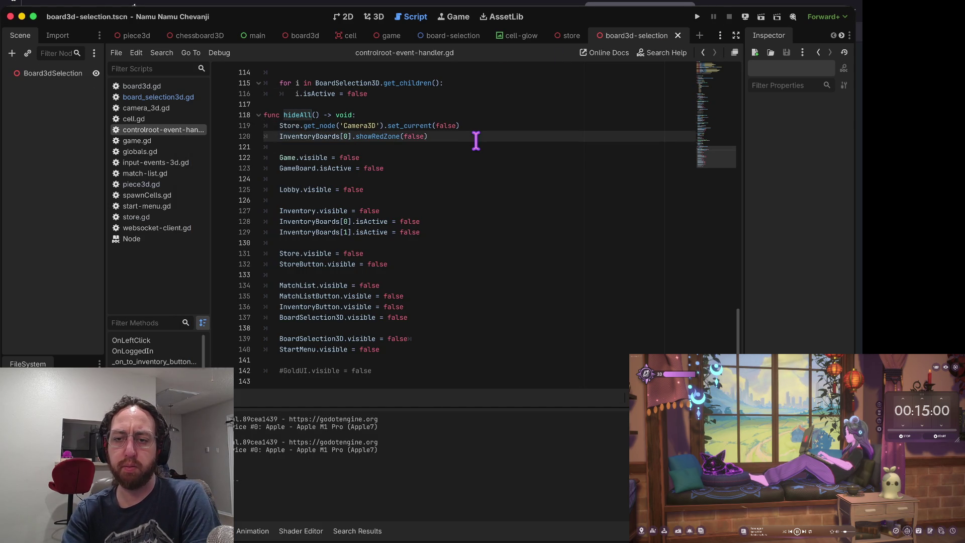
key(ctrl+shift+d)
key(ctrl+shift+d)
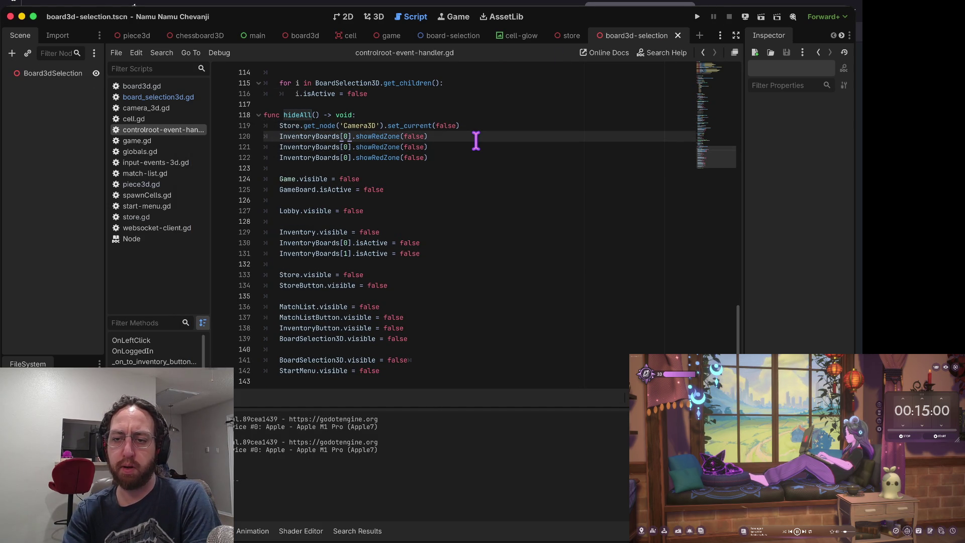
key(alt+Delete)
text(visible)
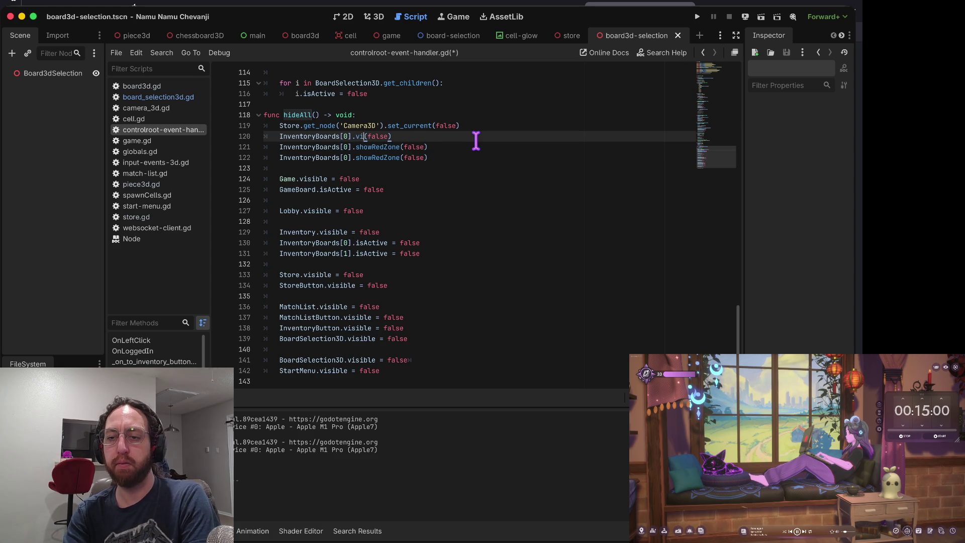
key(Delete)
text(=)
key(End)
key(BackSpace)
Turn line 121 into InventoryBoards[0].visible = false too, and save the script
key(Down)
key(alt+BackSpace)
text(vi)
key(Delete)
text(sible =)
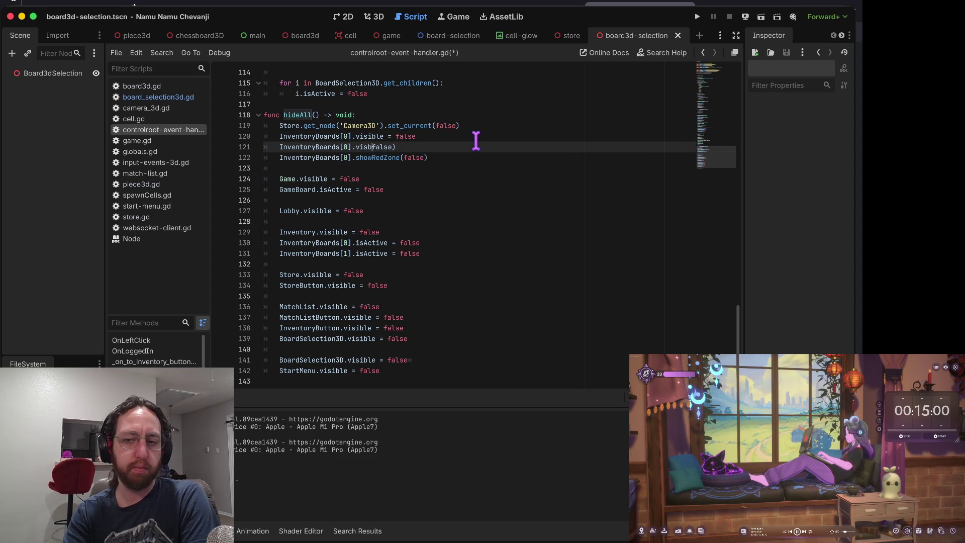
key(End)
key(BackSpace)
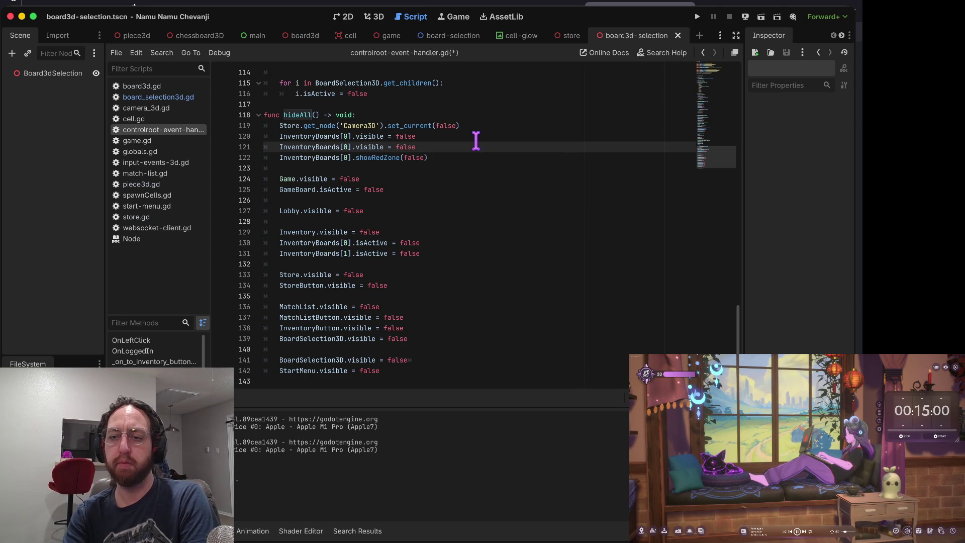
key(ctrl+s)
key(Up)
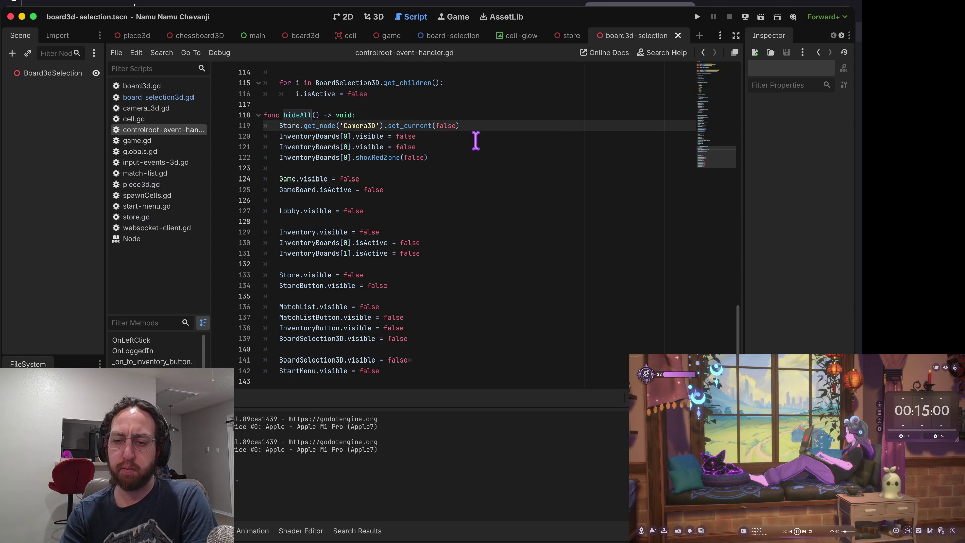
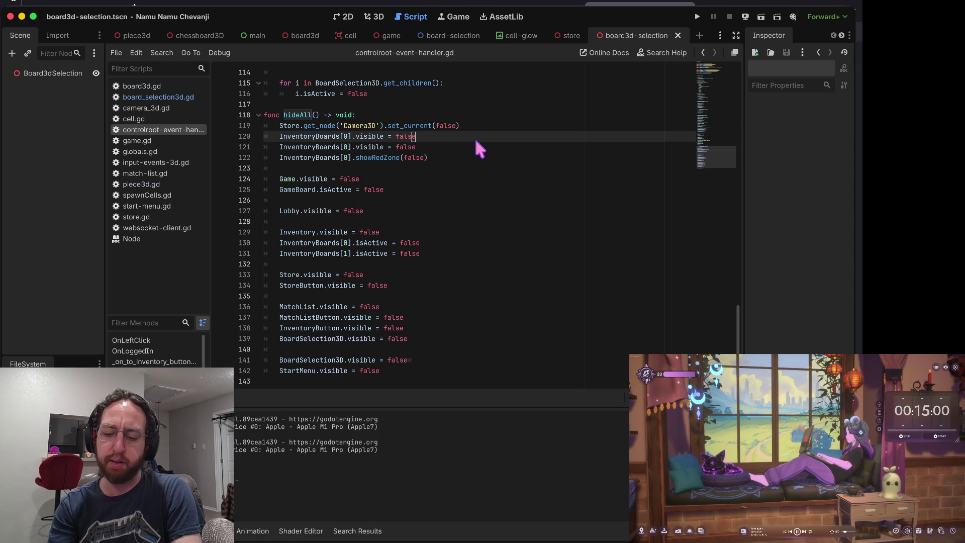
Review hideAll's InventoryBoards, showRedZone, Lobby and Store visibility lines in the script
key(Down)
key(Down)
key(Up)
key(Up)
key(Down)
key(Up)
key(Down)
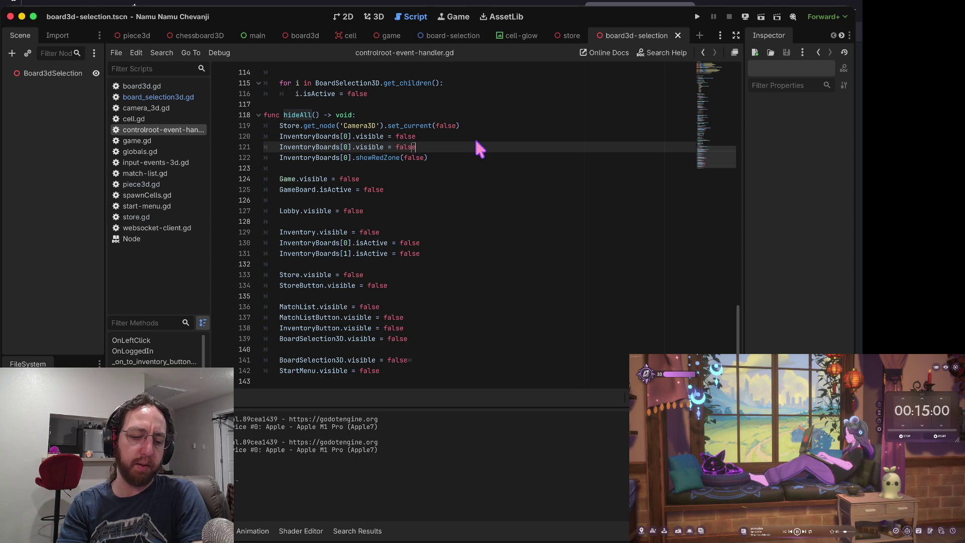
key(Down)
key(Down)
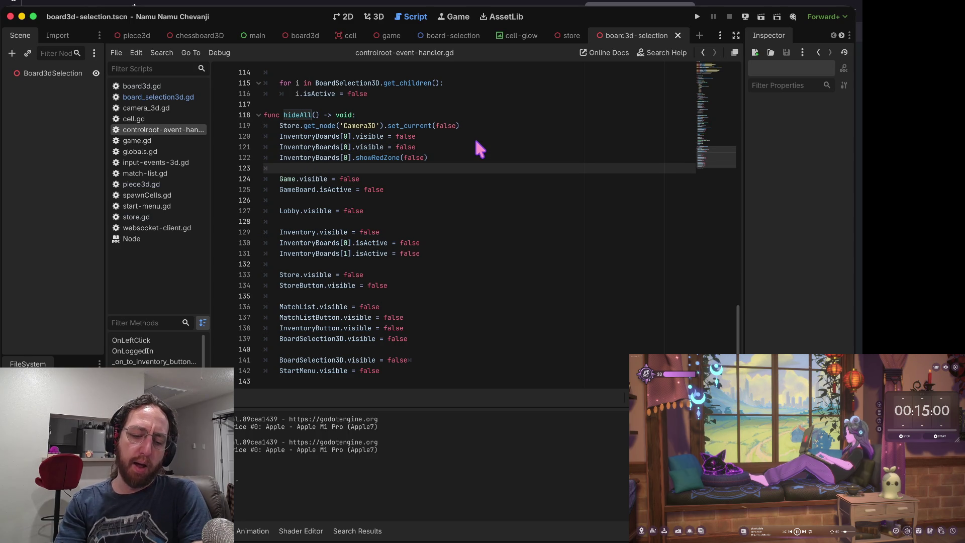
key(Up)
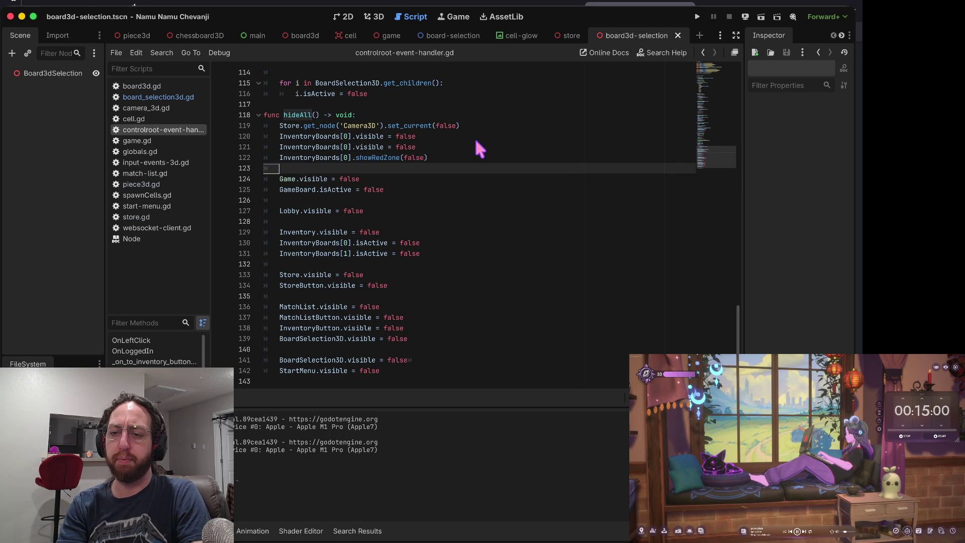
key(alt+Left)
key(alt+Left)
key(alt+Left)
key(Right)
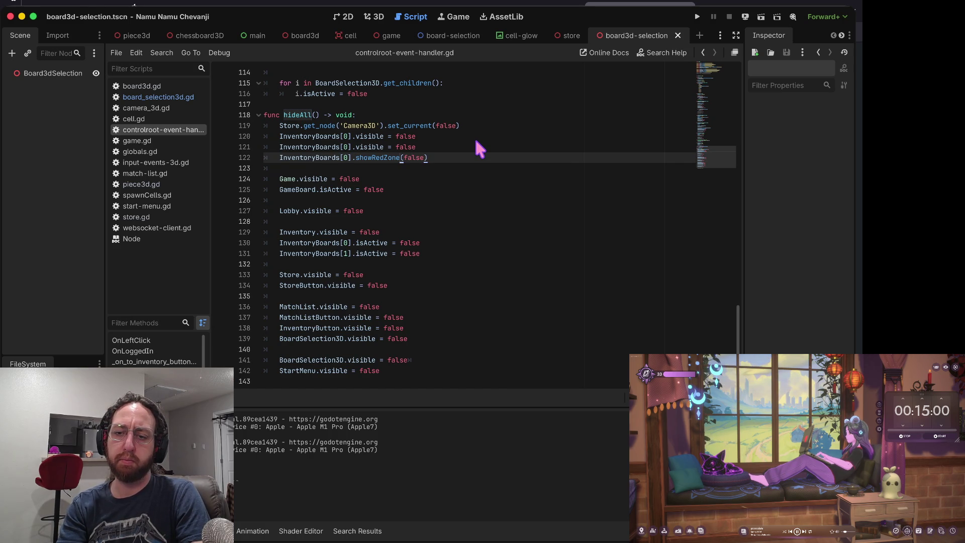
key(Down)
key(Up)
key(Up)
key(Down)
key(Down)
key(Up)
key(Up)
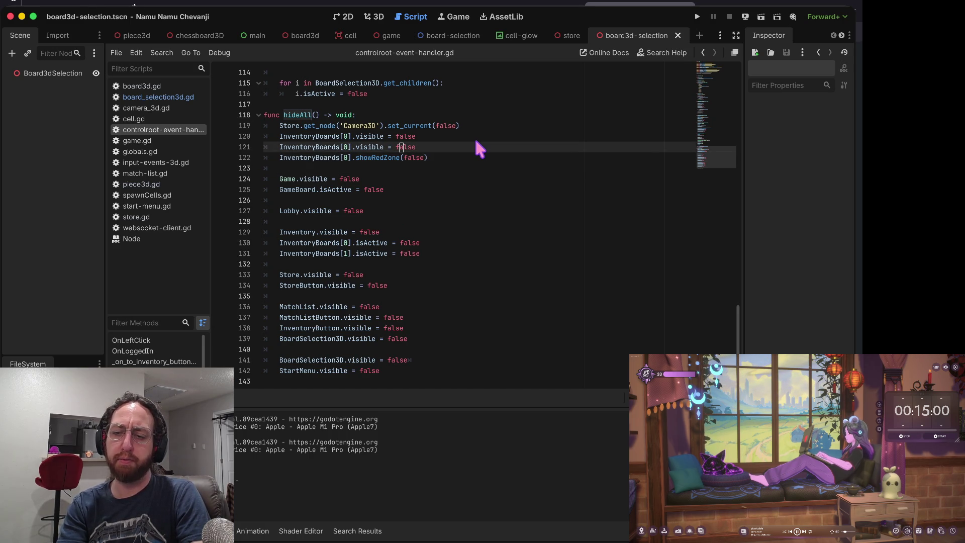
key(Down)
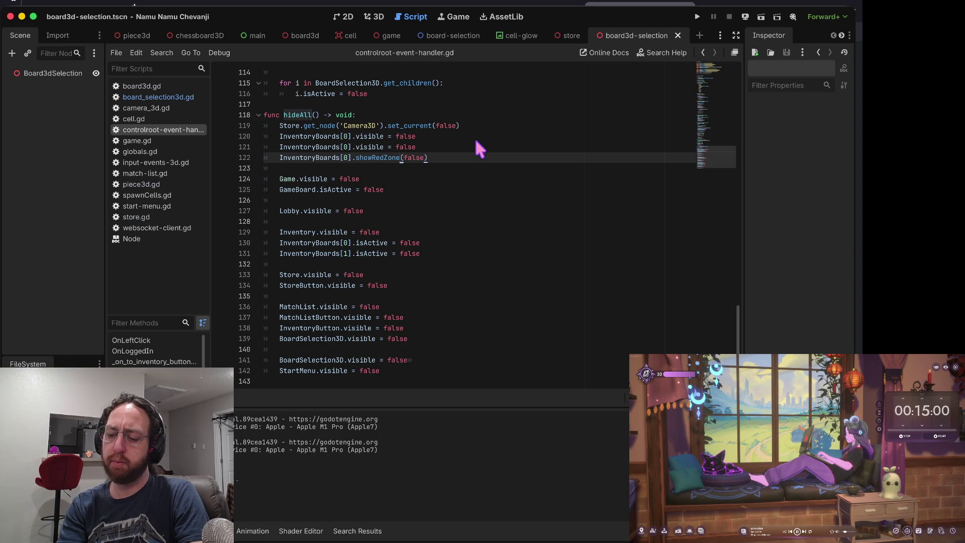
key(Down)
key(Down)
key(Up)
key(Up)
key(Up)
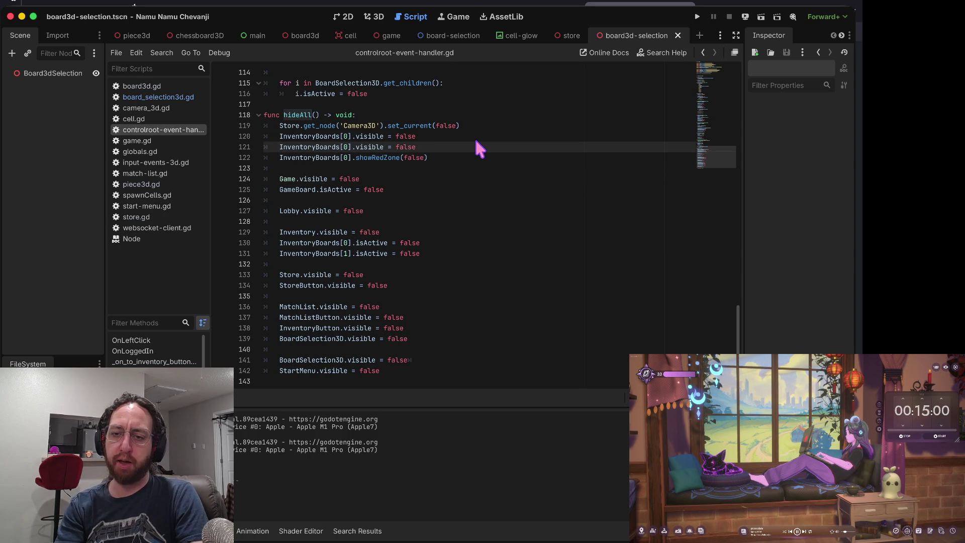
key(Down)
key(alt+Right)
key(Right)
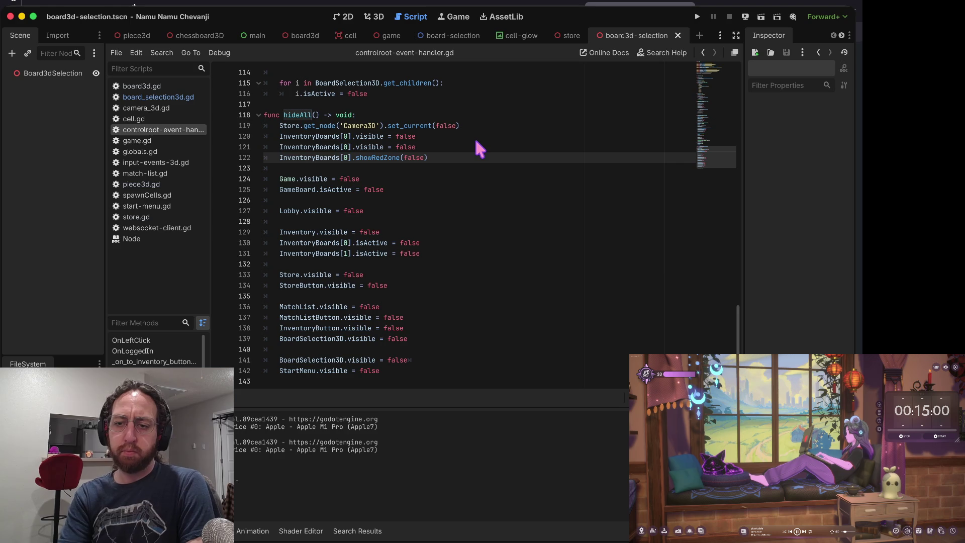
key(Down)
key(Down)
key(Down)
key(Down)
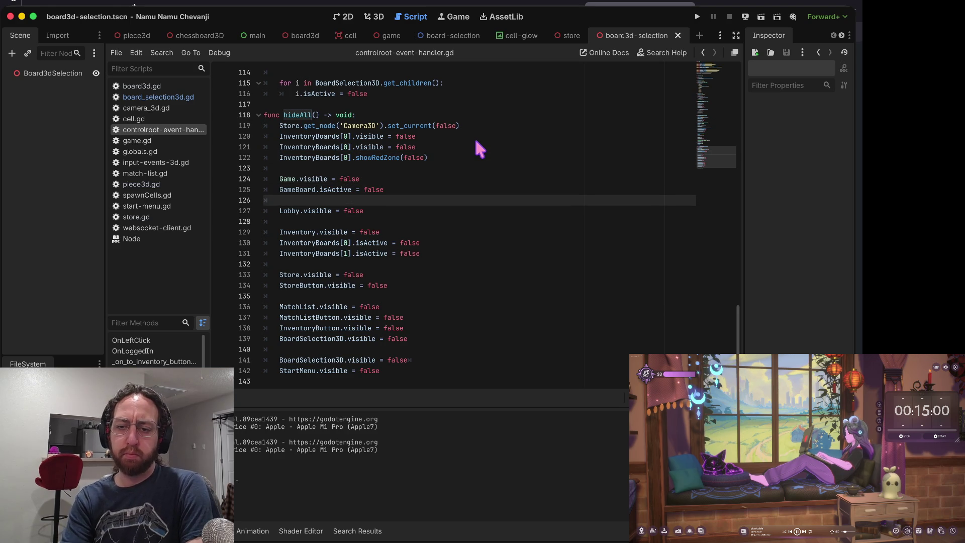
key(Up)
key(Down)
key(Down)
key(Down)
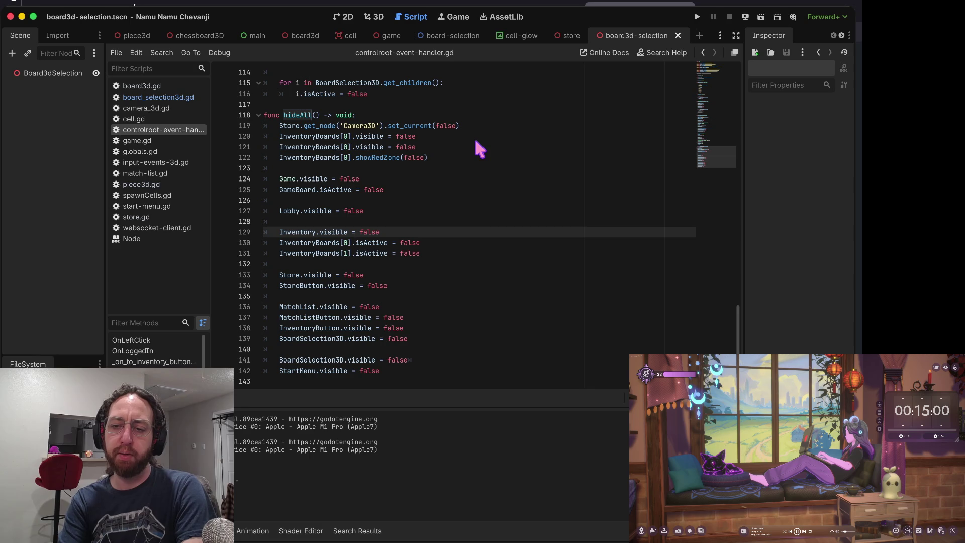
key(Up)
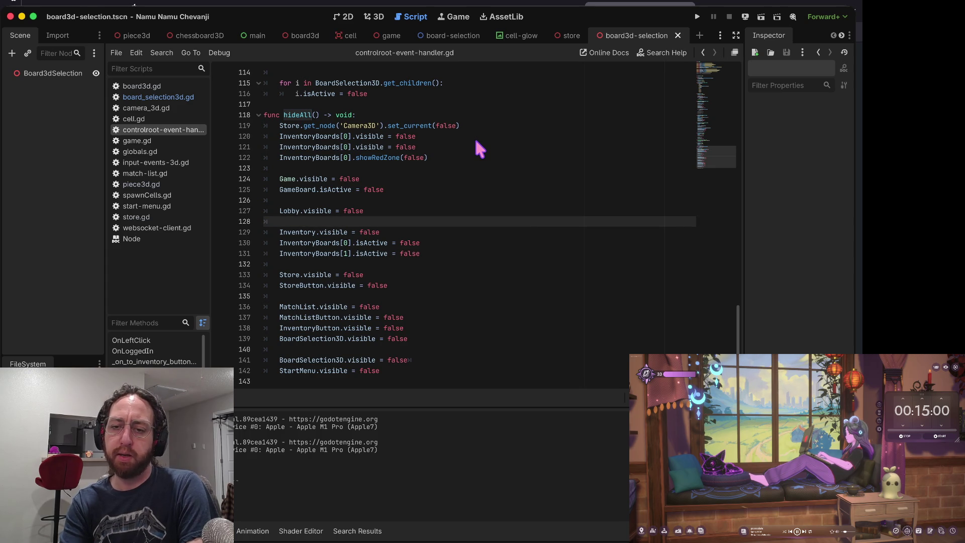
key(Up)
key(Up)
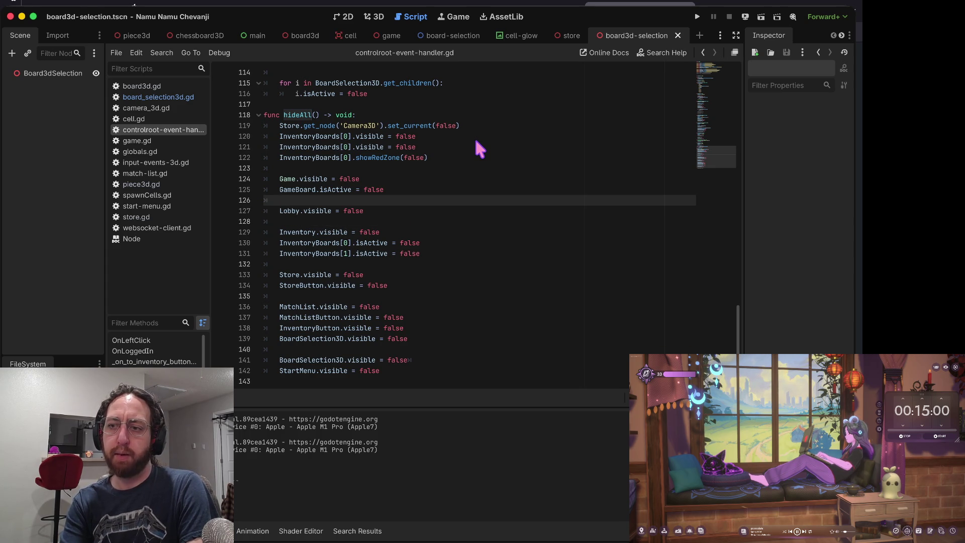
key(Down)
key(Down)
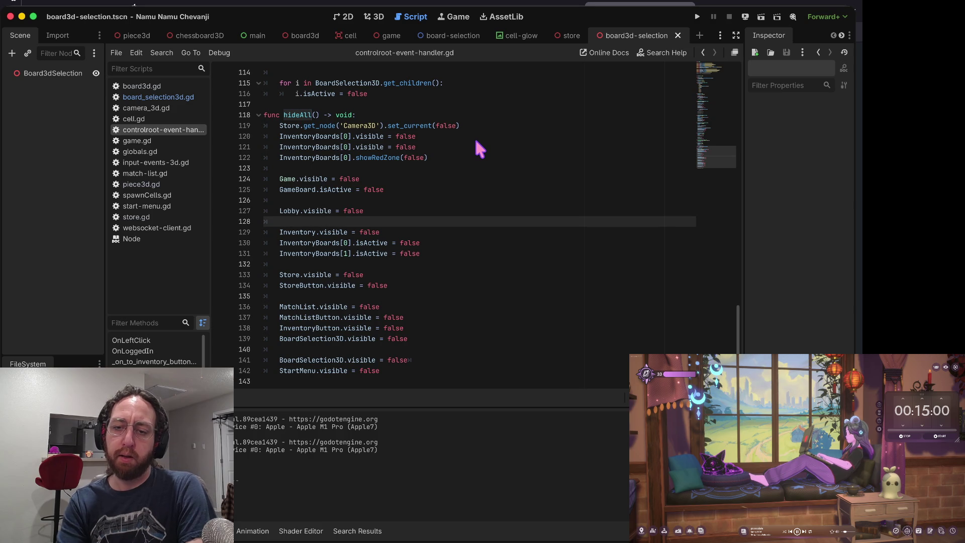
key(Down)
key(Up)
key(Up)
key(Down)
key(Down)
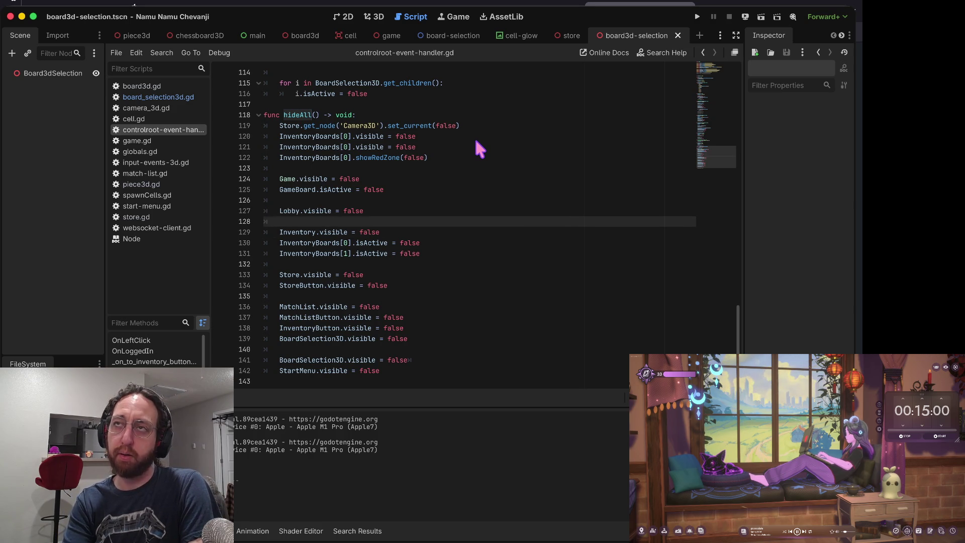
key(Up)
key(Up)
key(Up)
key(Down)
key(Down)
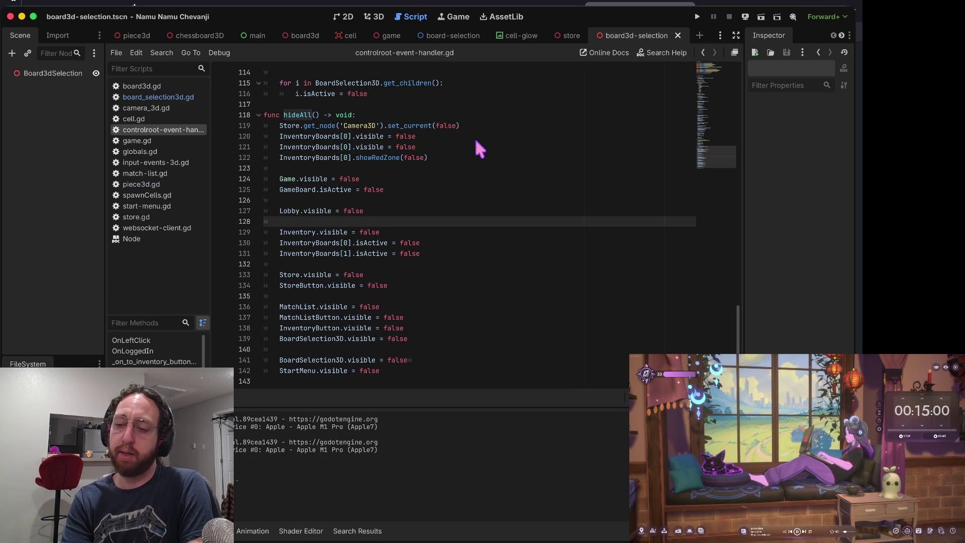
key(Up)
key(Up)
key(Down)
key(Down)
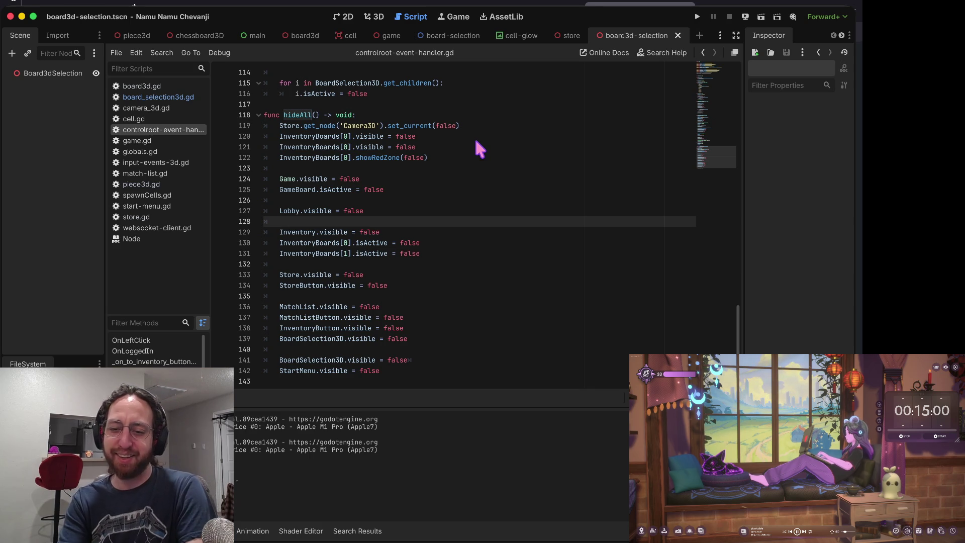
key(Down)
key(Down)
key(Down)
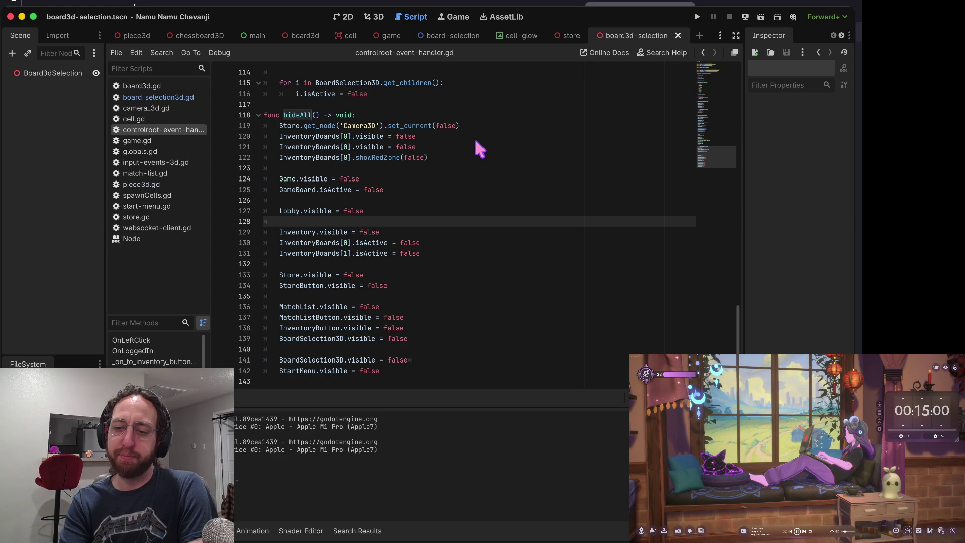
key(Right)
key(Right)
key(Right)
key(Home)
key(Right)
key(Right)
key(Right)
key(Up)
key(Up)
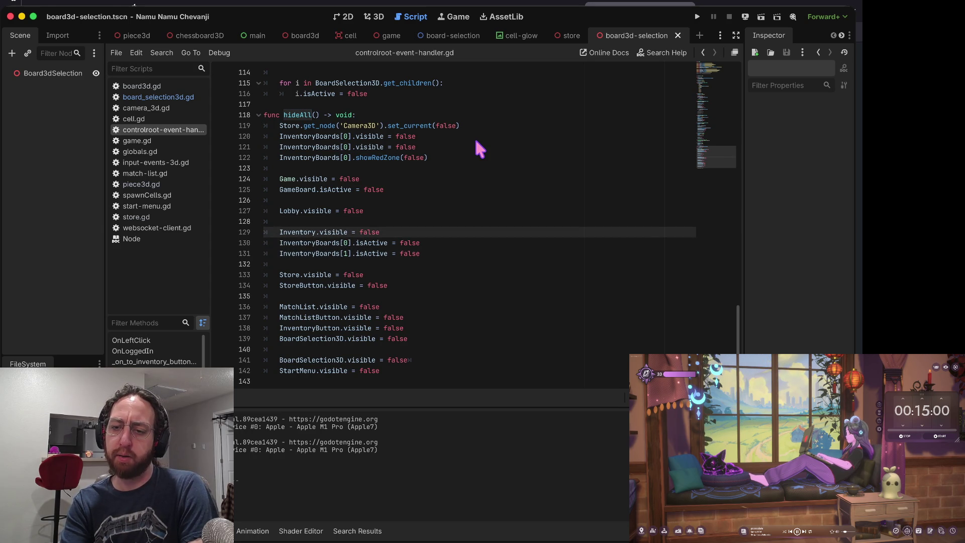
key(Down)
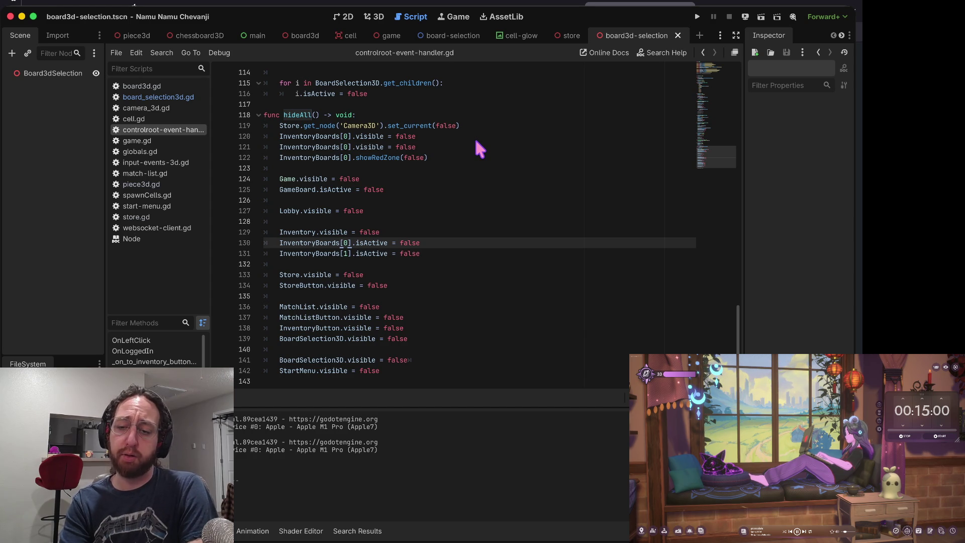
key(Down)
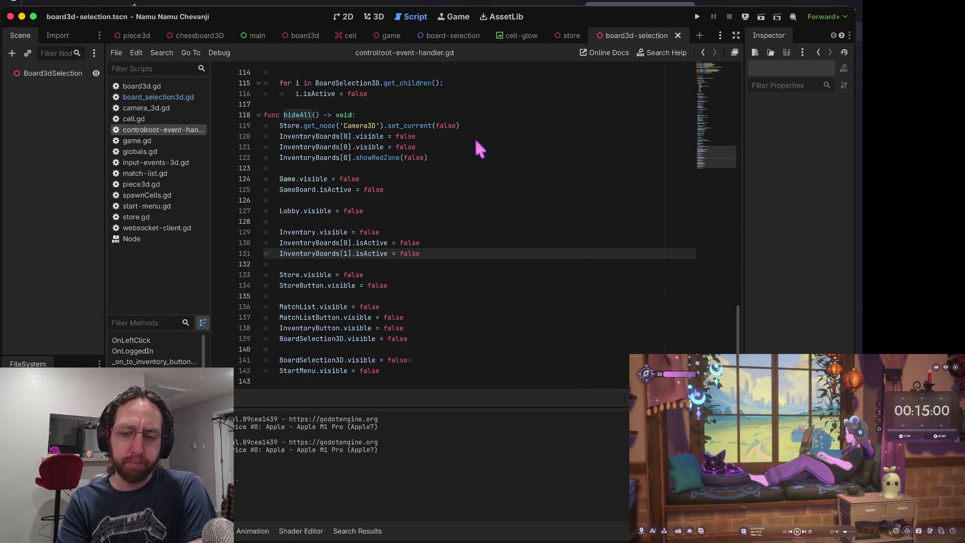
key(Down)
key(Down)
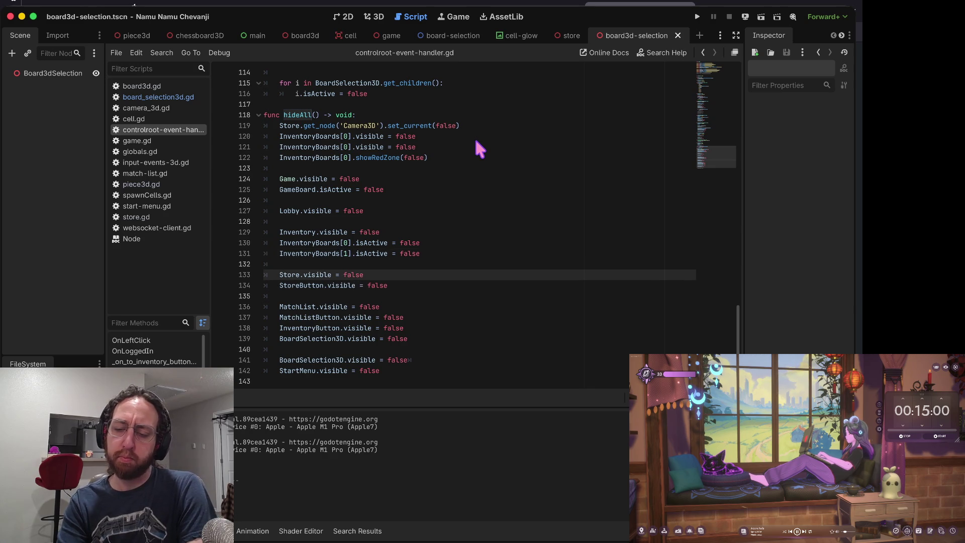
key(Down)
key(Up)
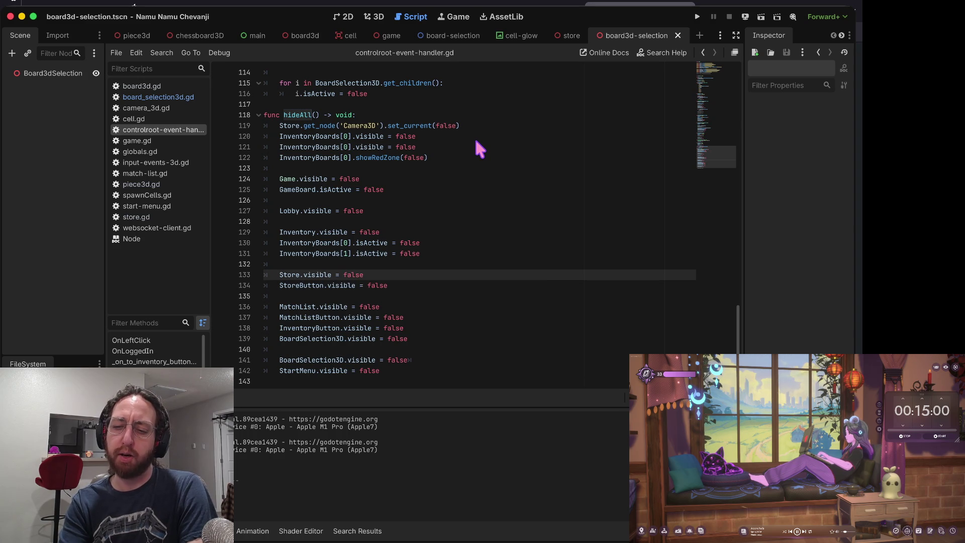
key(Right)
key(Right)
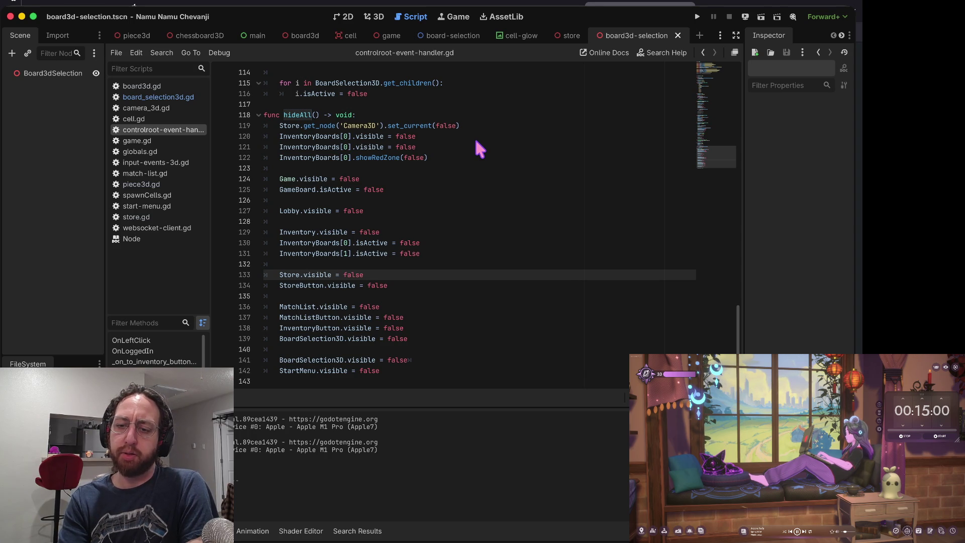
Compare the InventoryBoards[0] and InventoryBoards[1] isActive lines 130 and 131
key(Up)
key(Down)
key(Up)
key(Down)
key(Down)
key(Up)
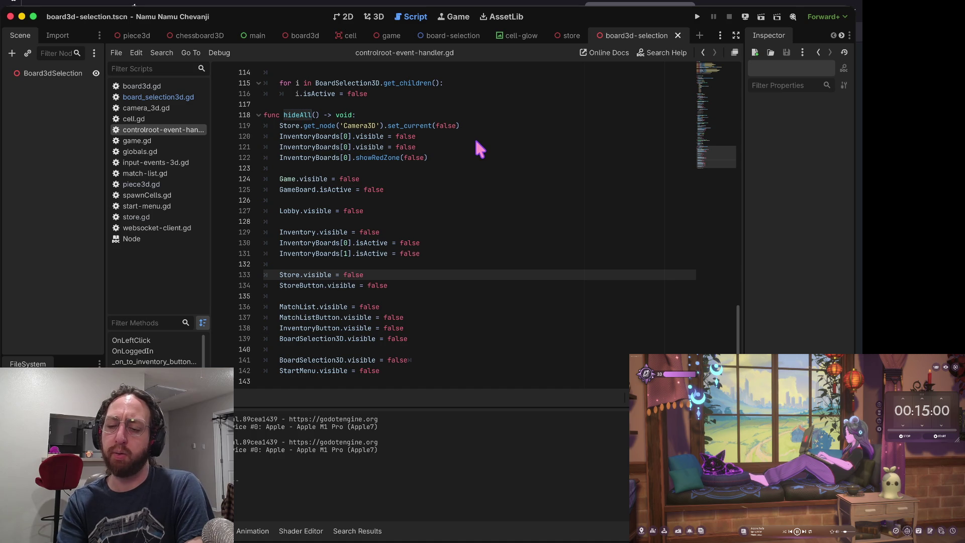
key(Up)
key(Up)
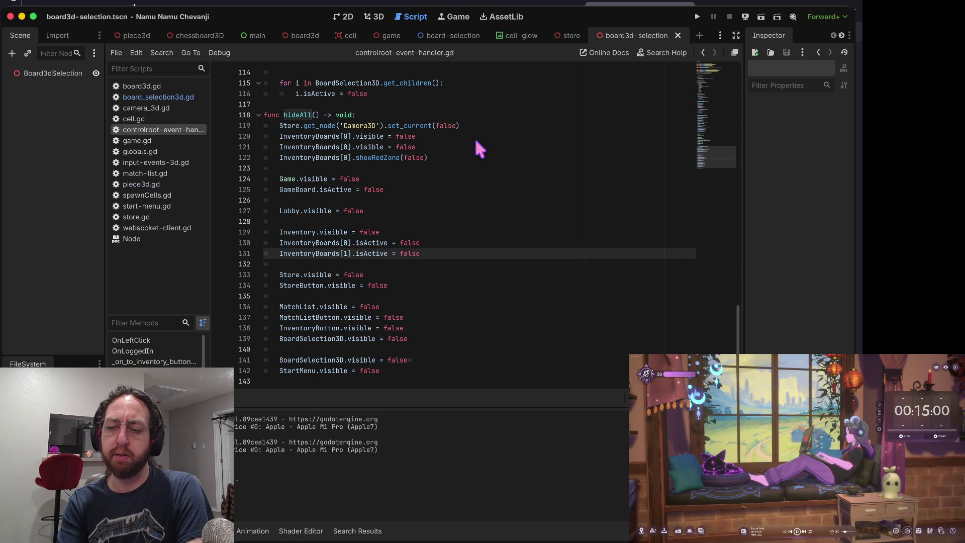
key(Up)
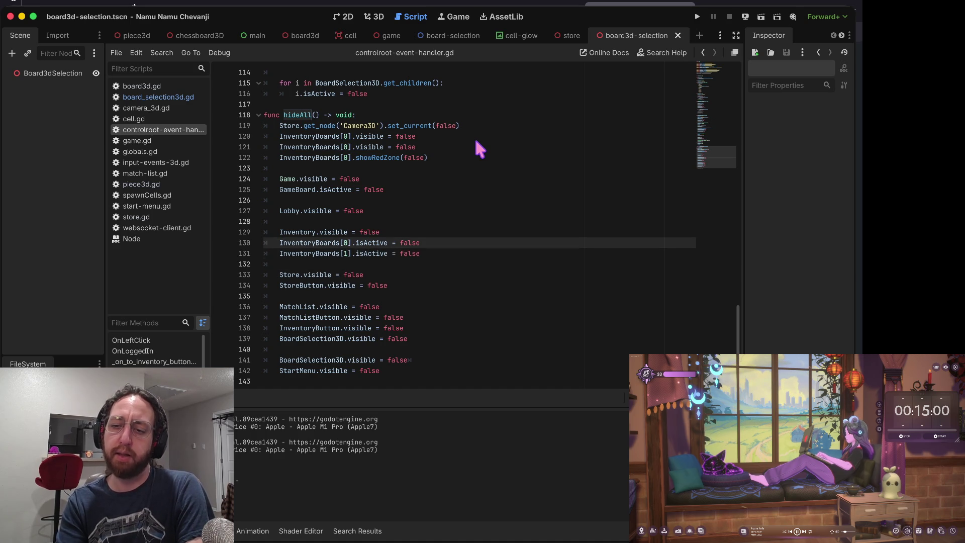
key(Down)
key(Left)
key(Left)
key(Left)
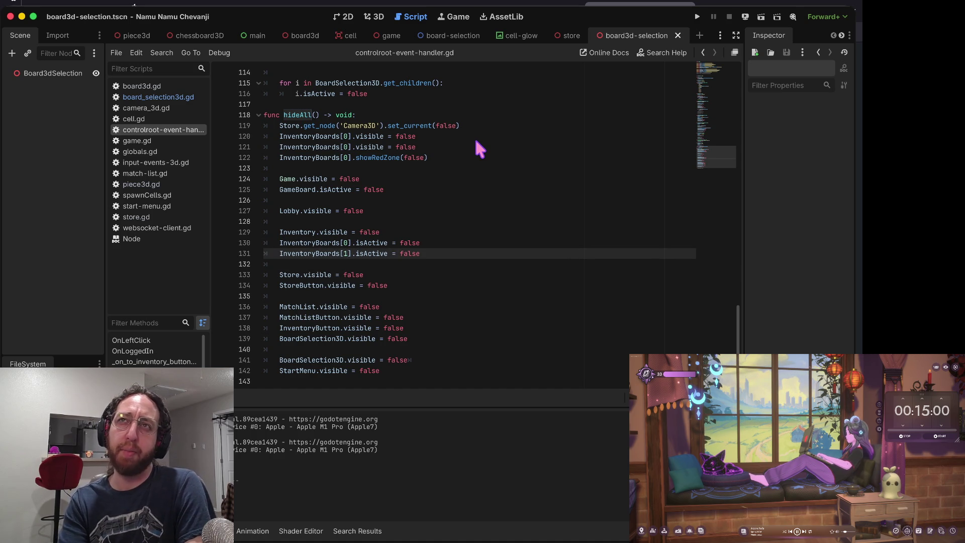
key(Right)
key(Right)
key(Up)
key(Down)
key(Up)
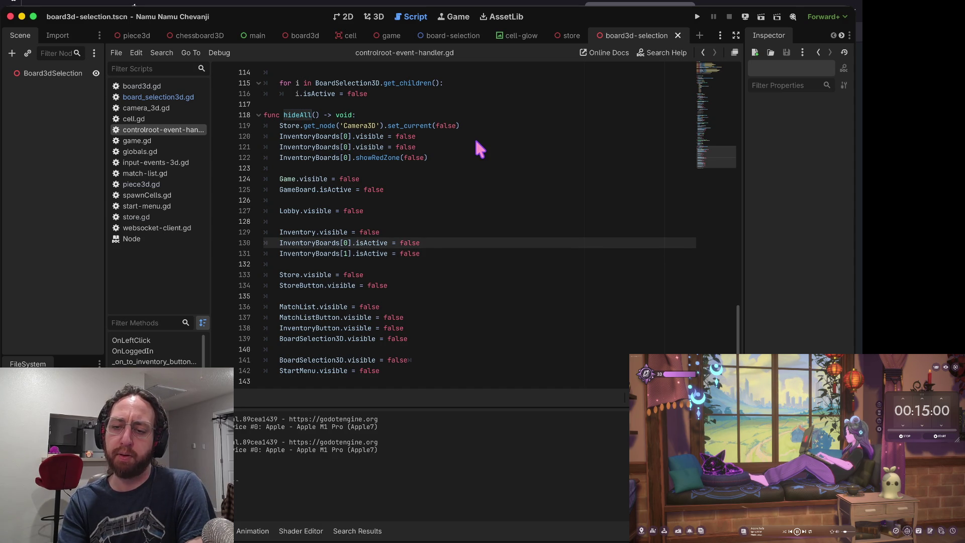
key(Down)
key(Up)
key(Down)
key(Up)
key(alt+Right)
key(alt+Right)
key(Up)
key(Down)
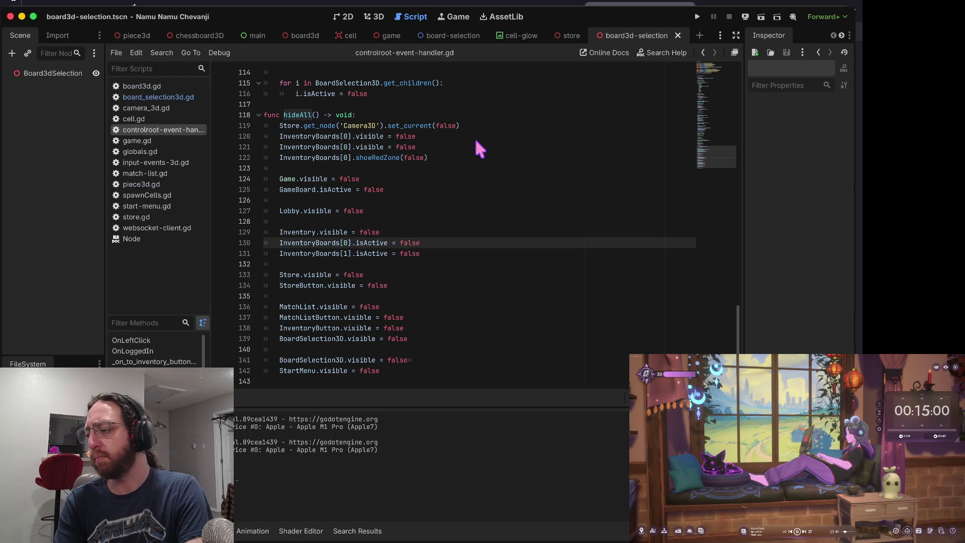
key(Down)
key(Up)
key(alt+Right)
key(alt+Right)
key(Down)
key(Up)
key(Down)
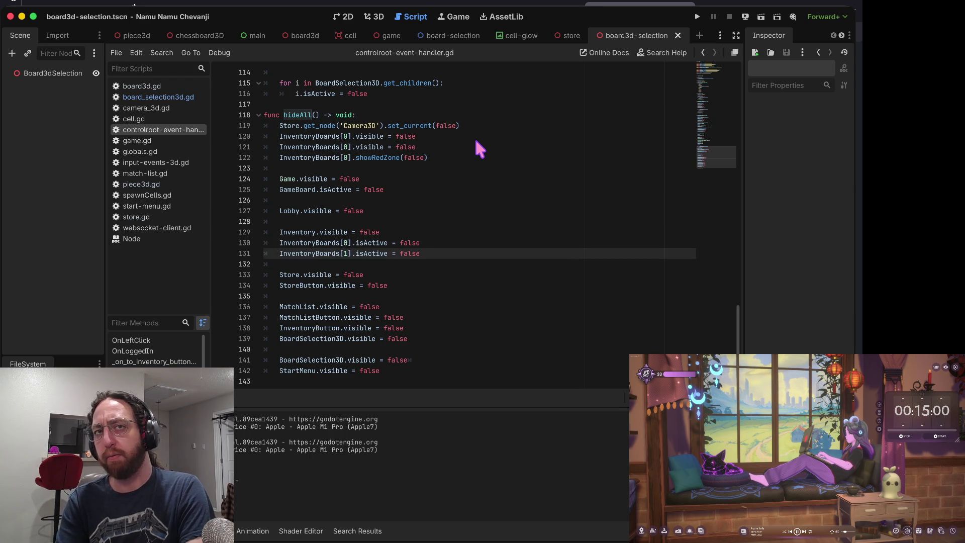
key(Up)
key(Right)
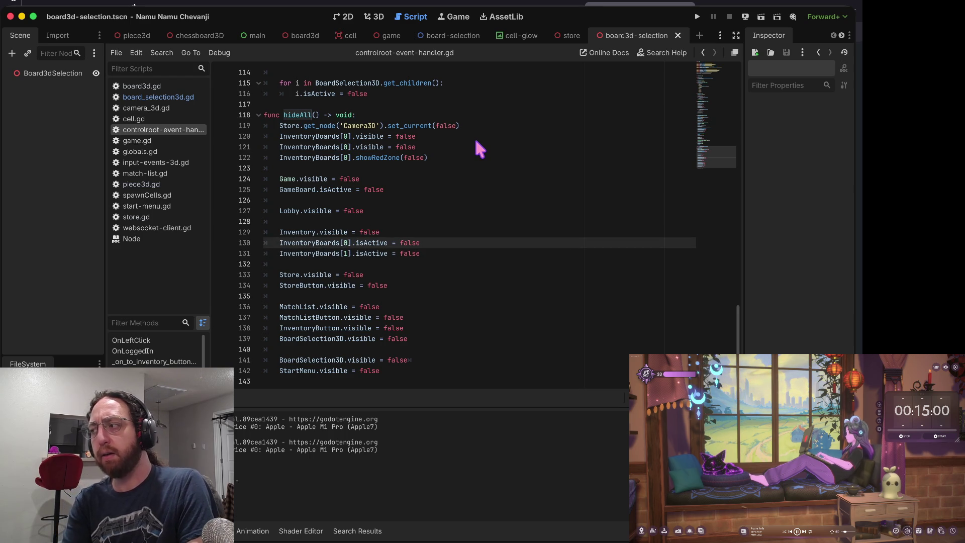
key(Down)
key(Up)
key(Down)
key(Up)
key(Down)
key(Up)
key(Down)
key(Up)
key(Down)
key(Up)
key(Down)
key(Up)
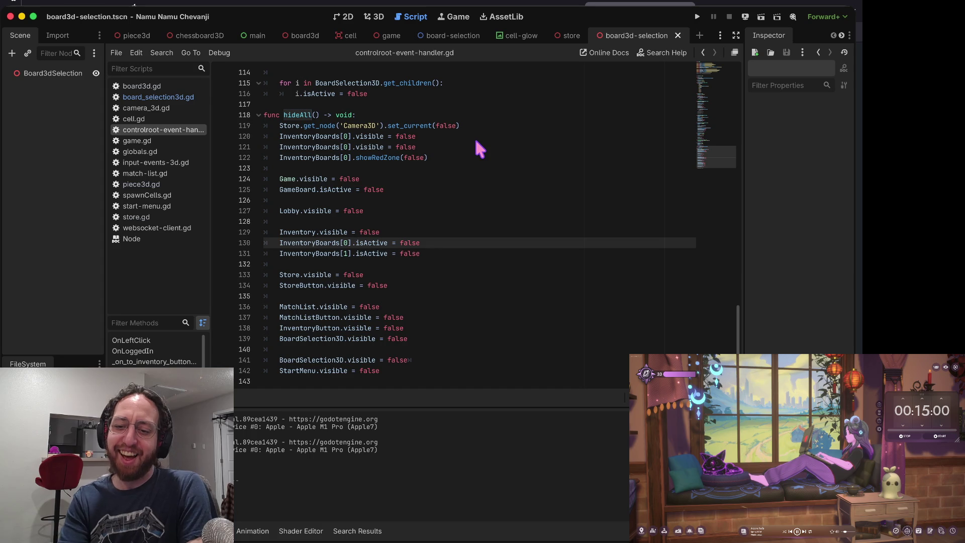
key(Down)
key(Up)
key(Down)
key(Up)
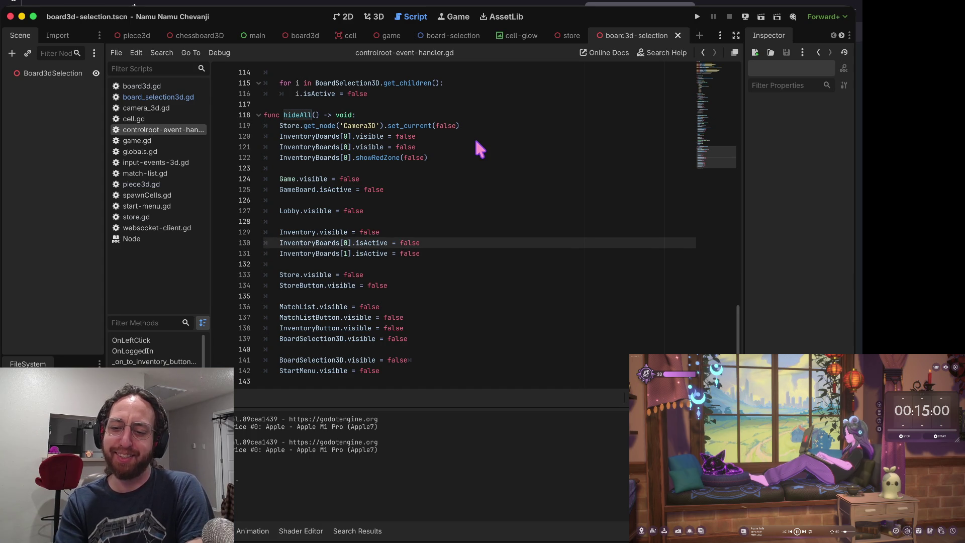
key(Down)
key(Up)
key(Down)
key(Up)
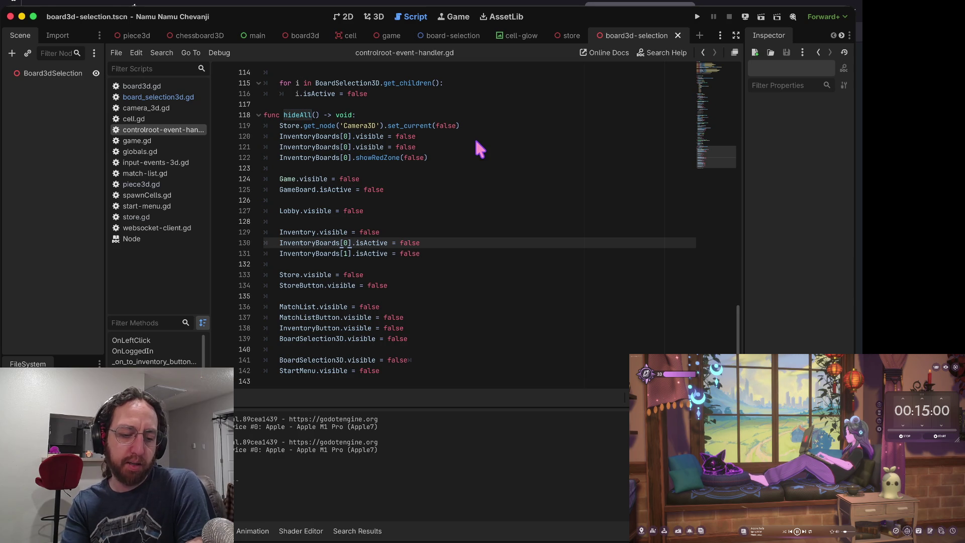
key(Right)
key(Down)
key(Up)
key(Up)
key(Down)
key(Up)
key(Down)
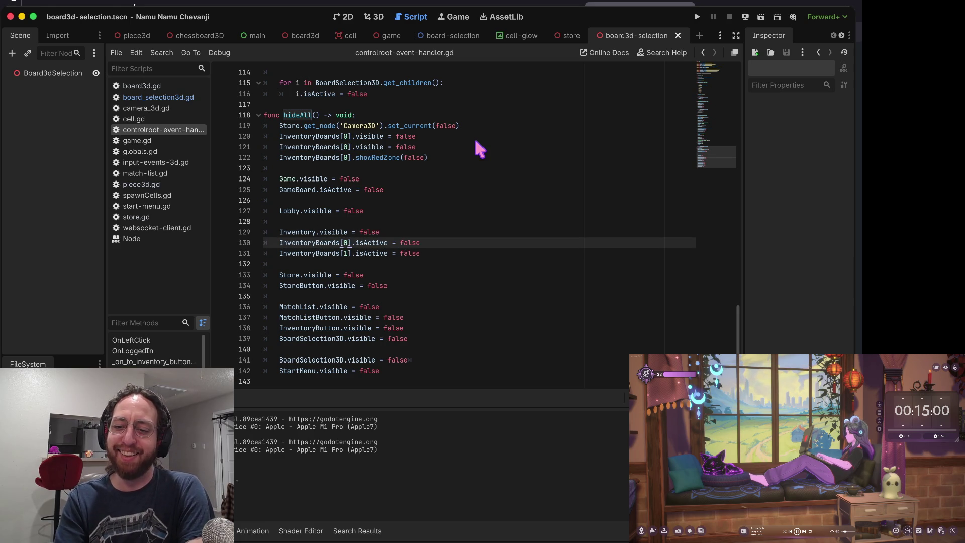
key(Down)
key(Up)
key(Down)
key(Up)
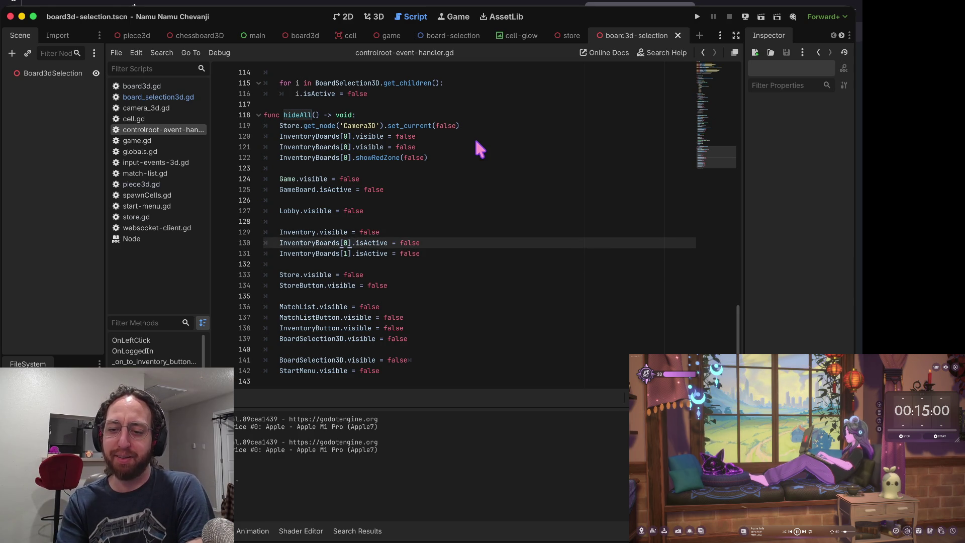
key(Up)
key(Up)
key(Up)
key(Down)
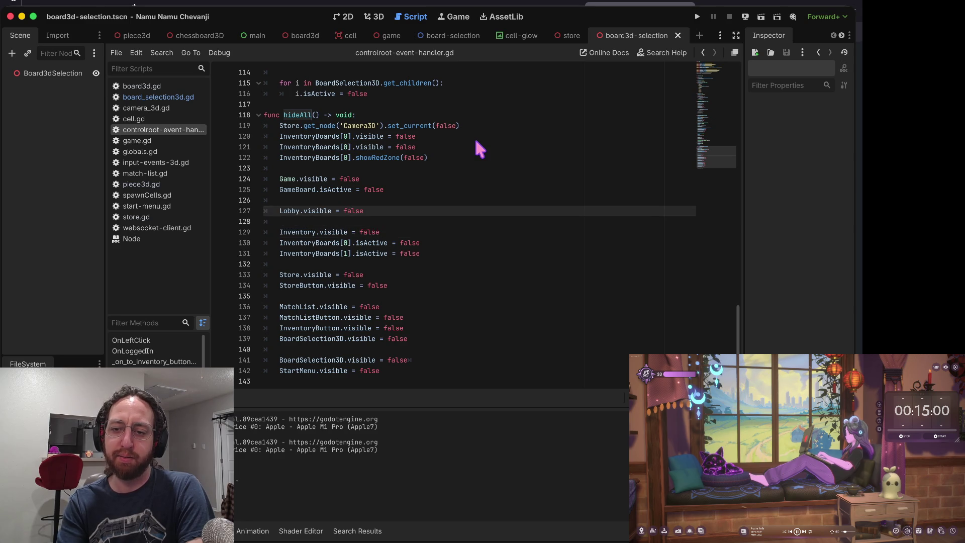
key(Up)
key(Up)
key(Up)
key(Up)
key(Down)
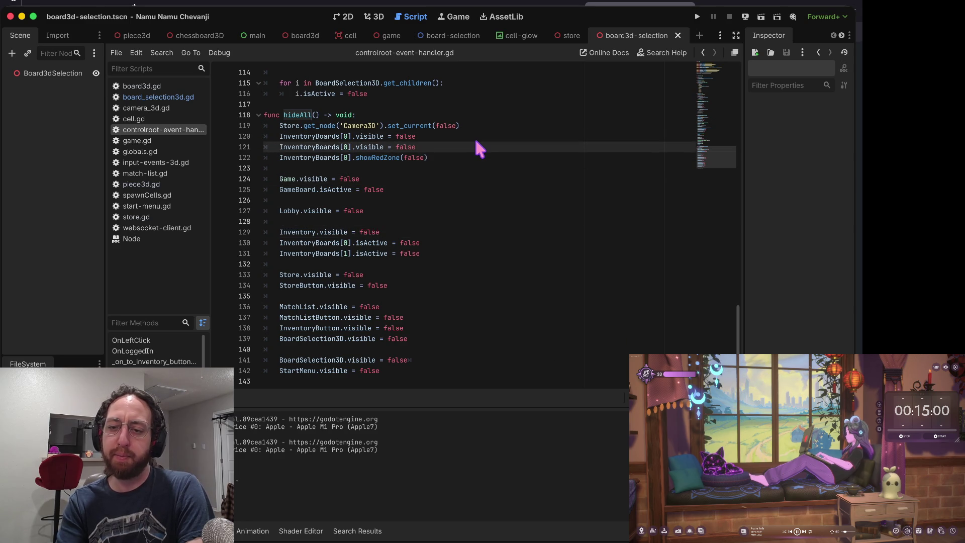
key(Down)
key(alt+Right)
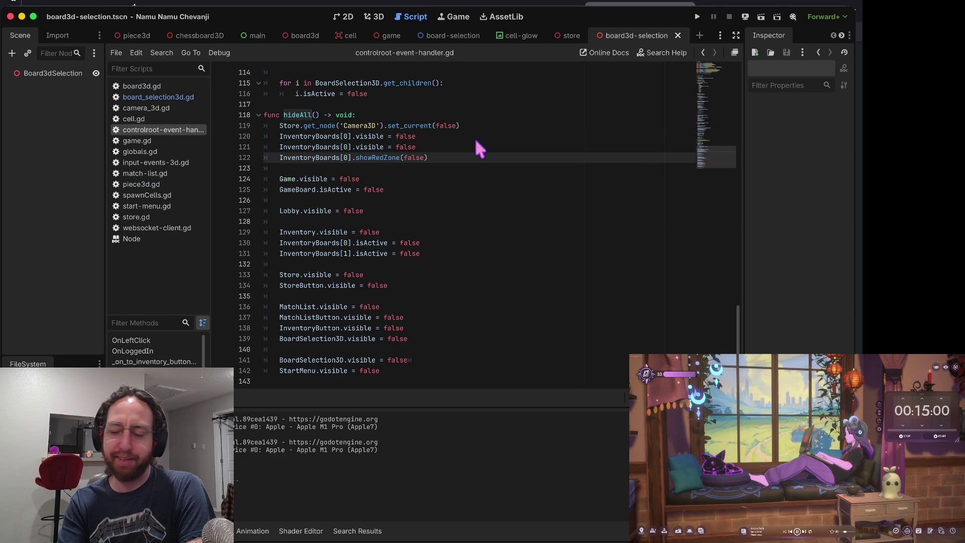
key(Right)
key(Right)
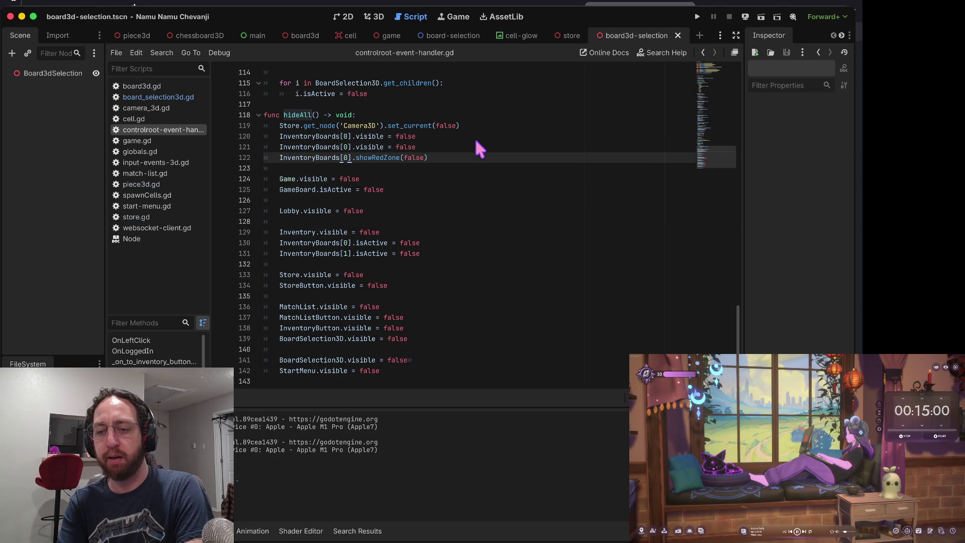
key(alt+Right)
key(Right)
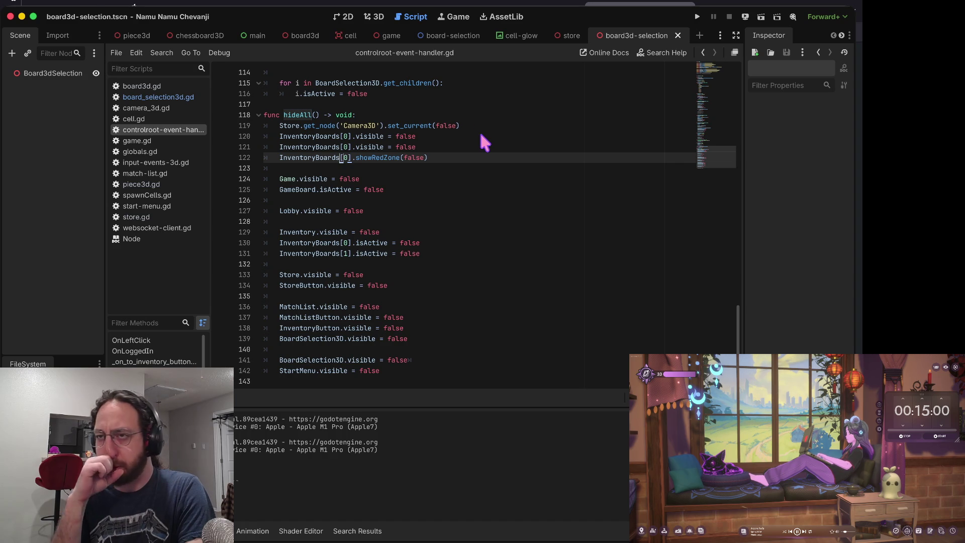
Test-run the game: log in, open the middle board, visit the store and return, then quit
key(super+b)
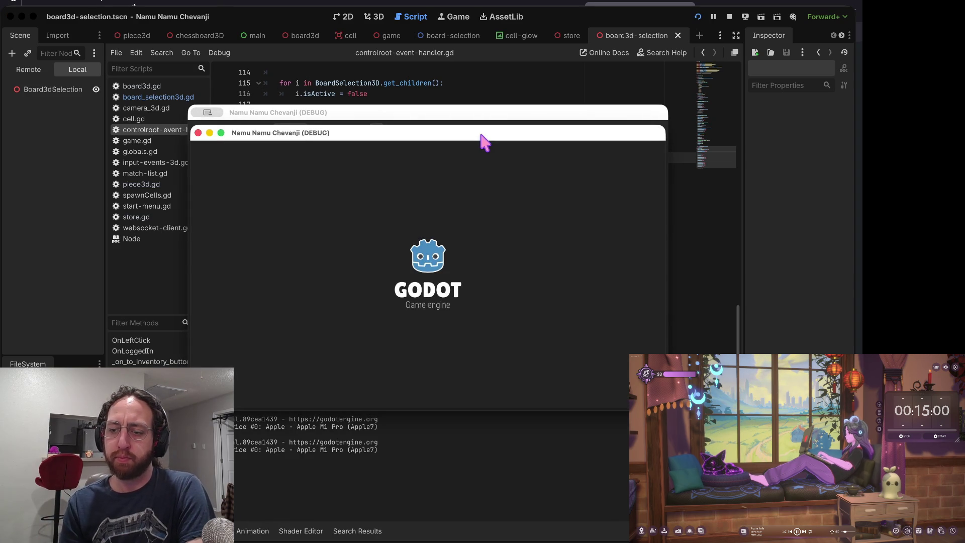
click(433, 359)
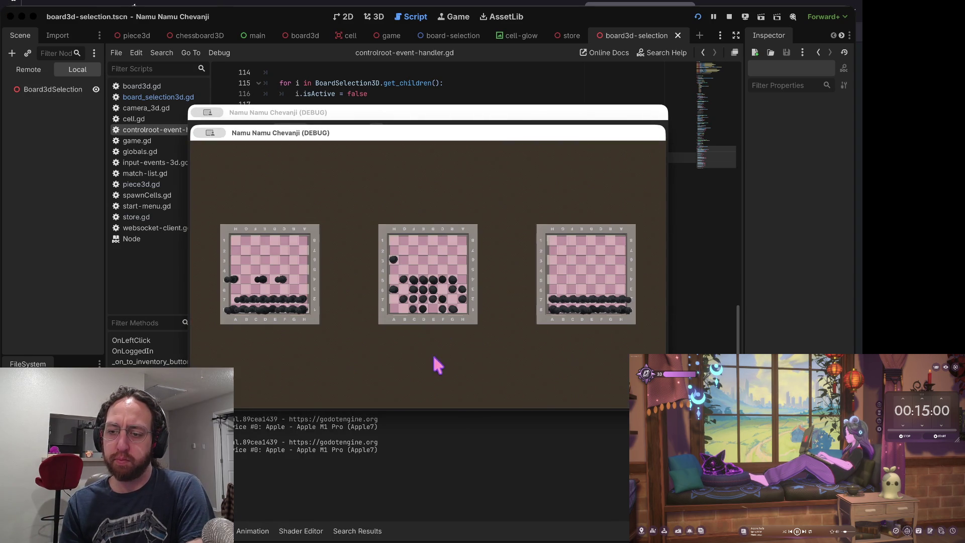
click(476, 269)
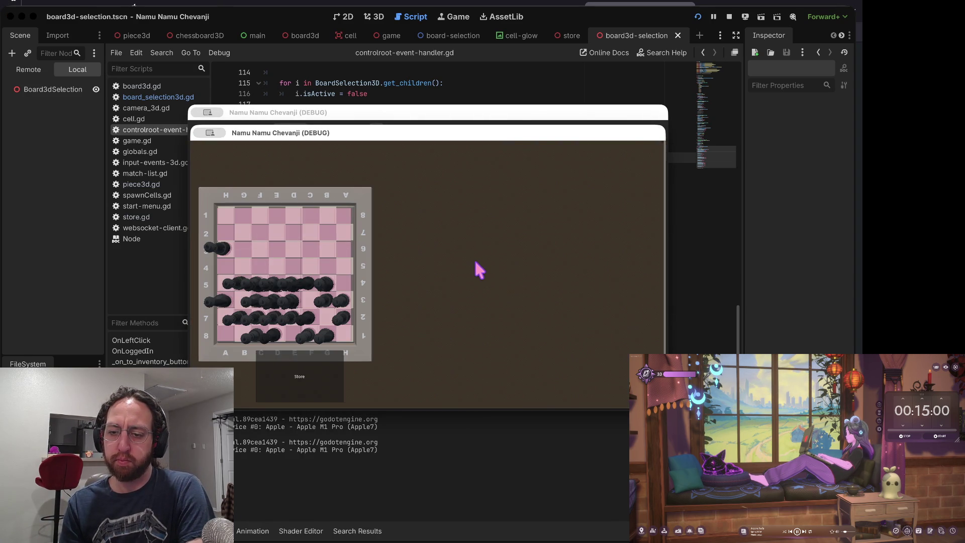
click(326, 376)
click(556, 378)
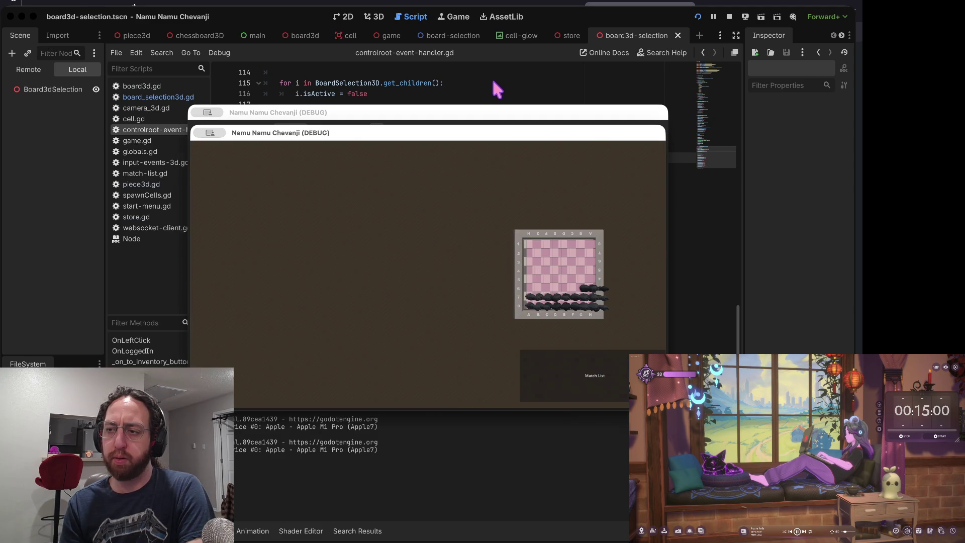
key(super+q)
Change the InventoryBoards index on line 121 to 1 and save the script
click(656, 138)
key(Down)
key(Down)
key(Down)
key(Down)
key(Down)
key(Down)
key(Down)
key(Down)
key(shift+Right)
key(shift+Right)
key(shift+Right)
scroll(657, 138, down, 1)
key(alt+shift+Right)
key(Up)
key(Up)
key(Up)
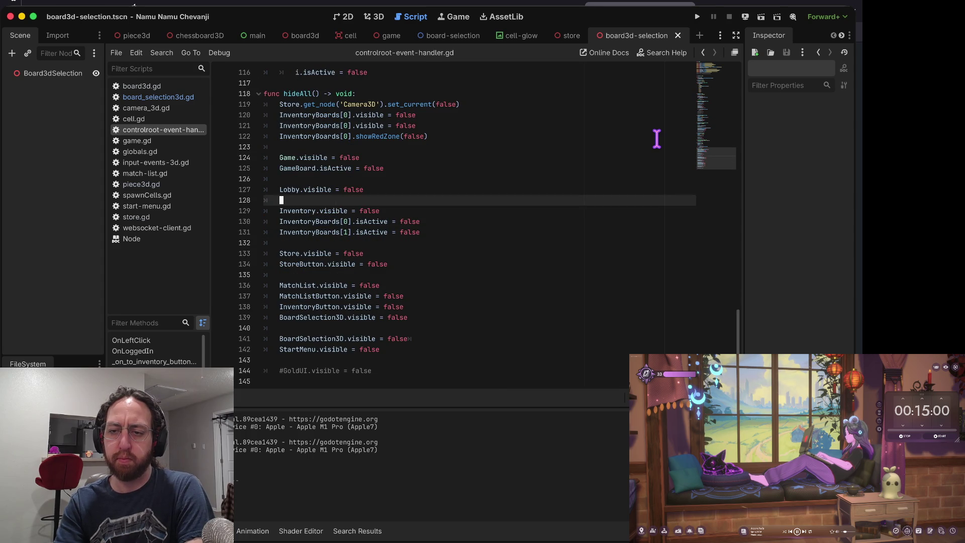
key(Up)
key(Down)
key(Down)
key(Up)
key(Right)
key(shift+Right)
text(1)
key(Home)
key(ctrl+s)
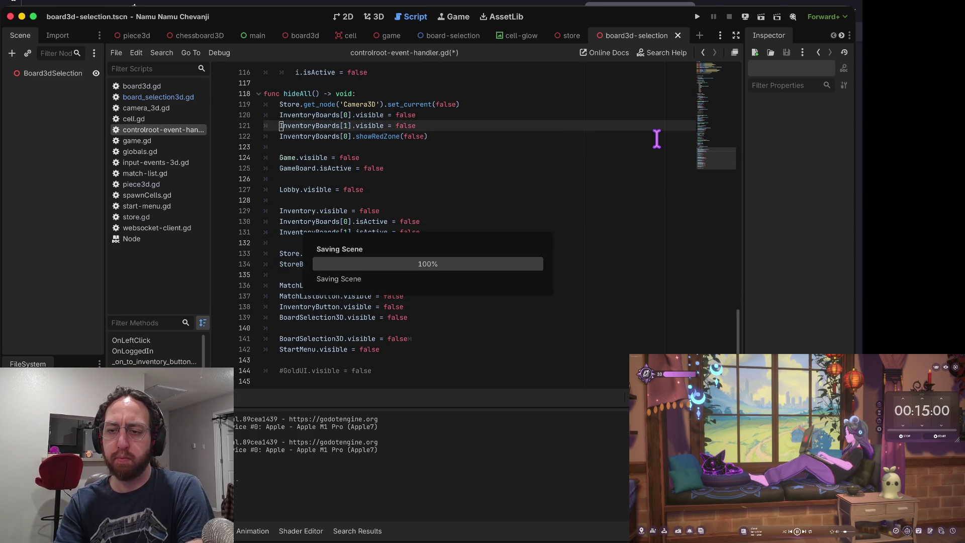
Find the InventoryBoards isActive = true lines near line 93 and duplicate them
key(F3)
key(F3)
key(F3)
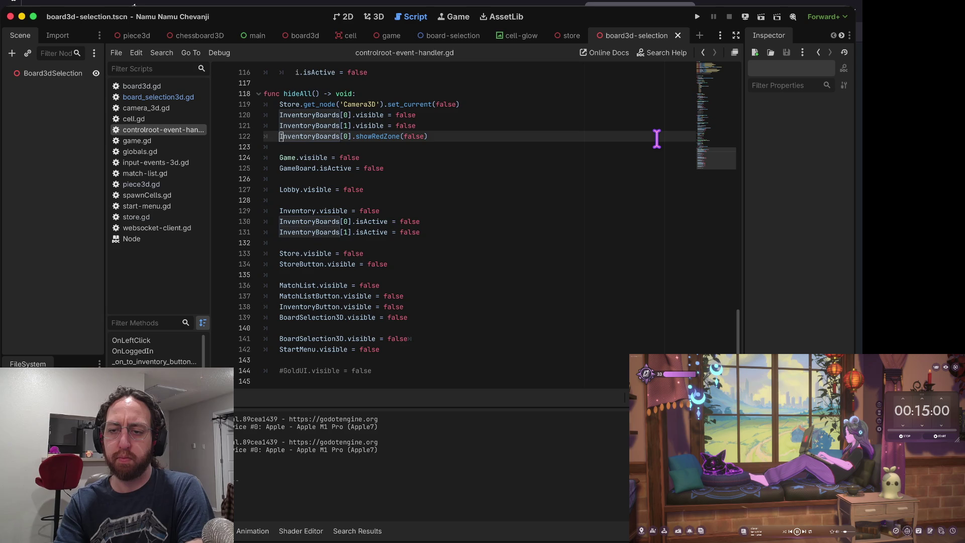
key(F3)
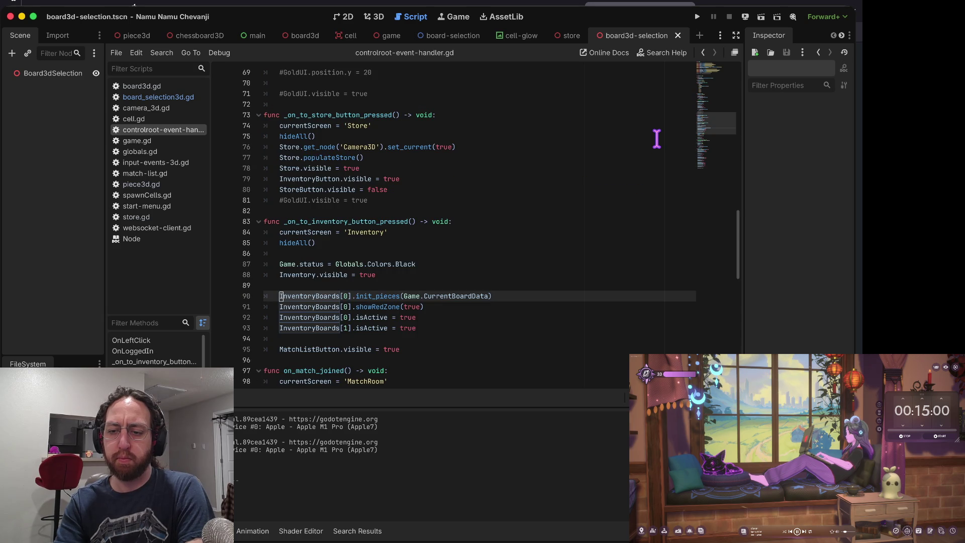
key(F3)
key(F3)
key(F3)
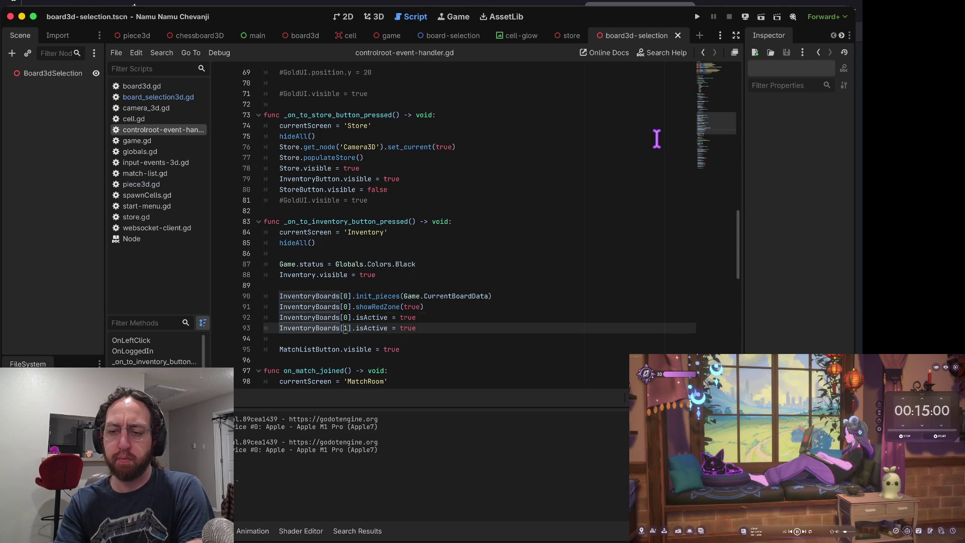
key(Up)
key(shift+Down)
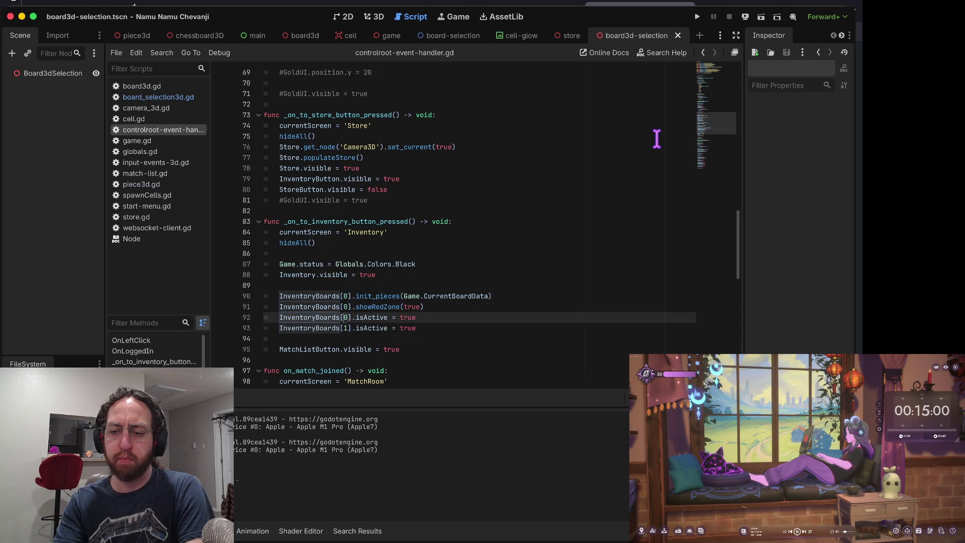
key(ctrl+shift+d)
key(Return)
key(Up)
key(Up)
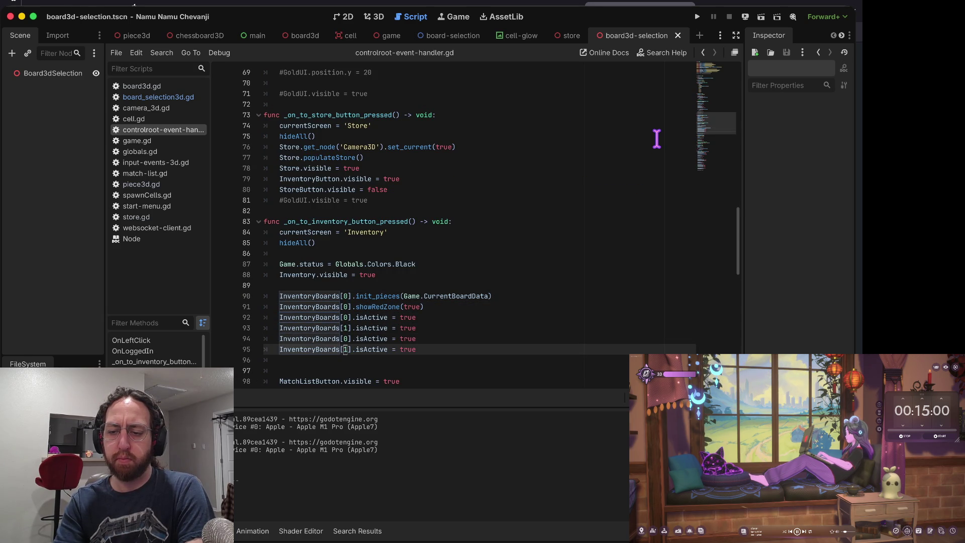
key(ctrl+shift+k)
key(Down)
key(Down)
key(Down)
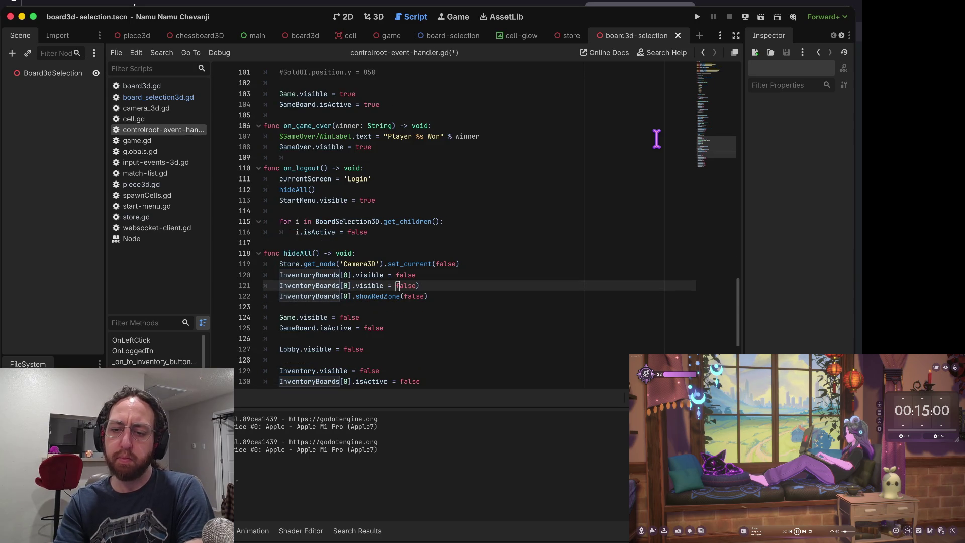
Undo the duplicated lines, reverting the script to its saved version
key(ctrl+z)
key(ctrl+z)
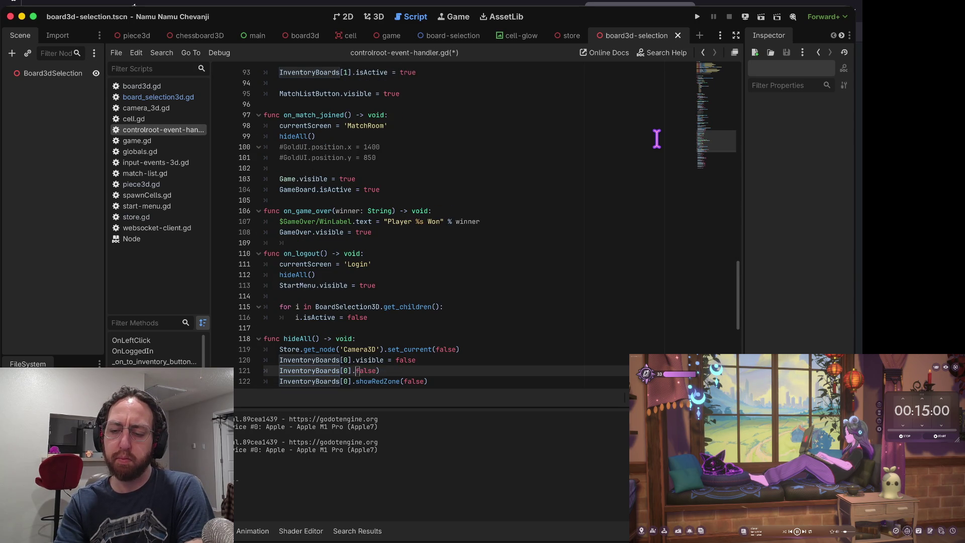
key(ctrl+z)
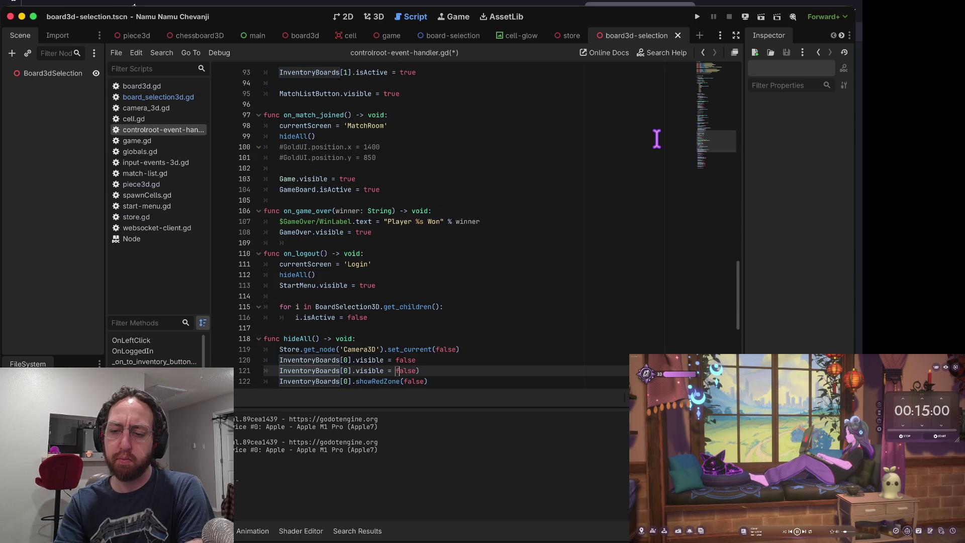
key(ctrl+z)
key(ctrl+z)
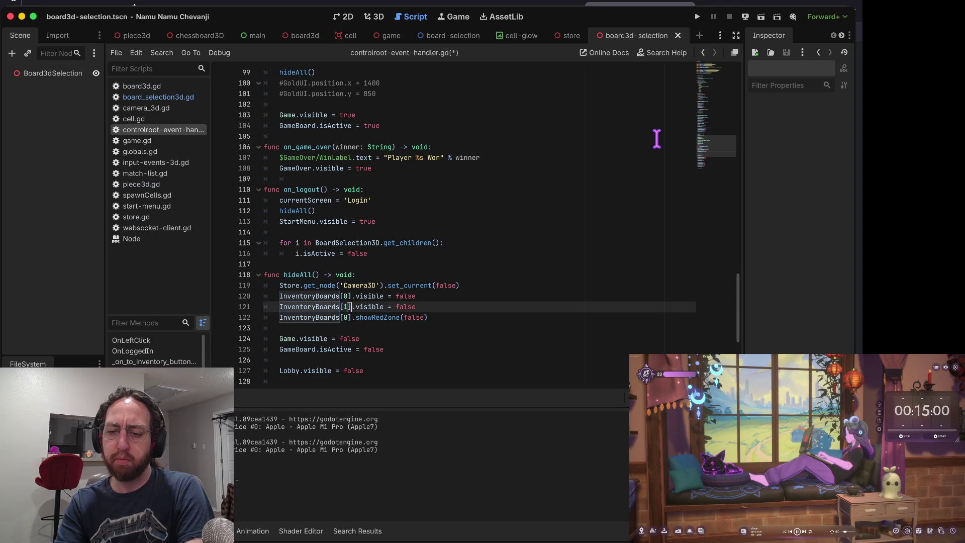
key(ctrl+z)
key(ctrl+z)
key(ctrl+z)
key(ctrl+z)
key(ctrl+z)
key(ctrl+z)
key(ctrl+z)
key(ctrl+z)
key(ctrl+z)
key(ctrl+z)
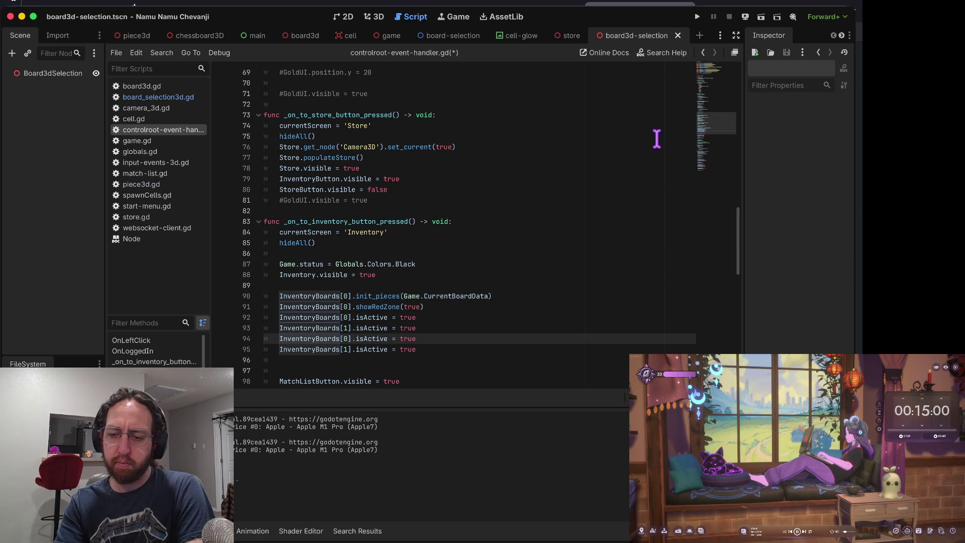
Replace isActive with visible on lines 94 and 95, save, and run the game
key(ctrl+shift+Right)
text(visible)
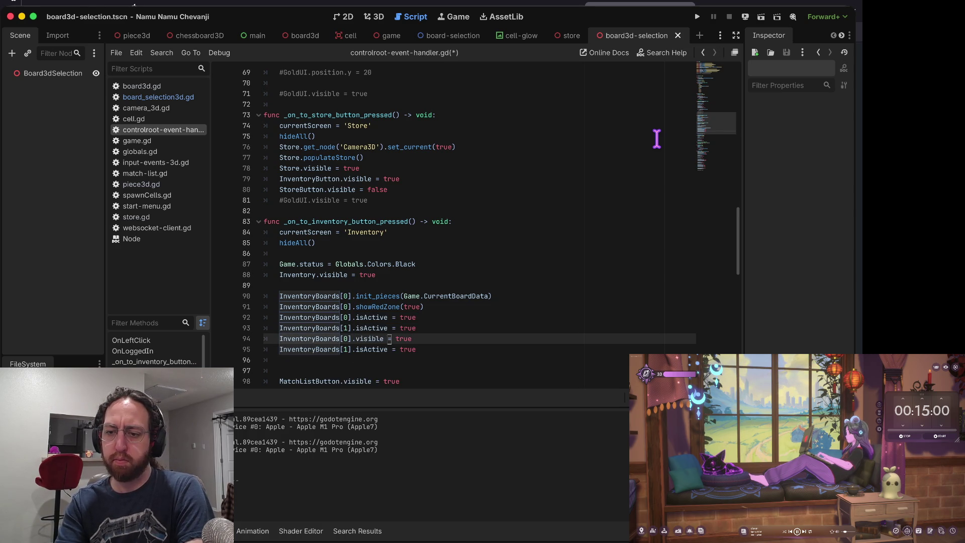
key(Down)
key(ctrl+Left)
key(ctrl+shift+Right)
text(visible)
key(Home)
key(ctrl+s)
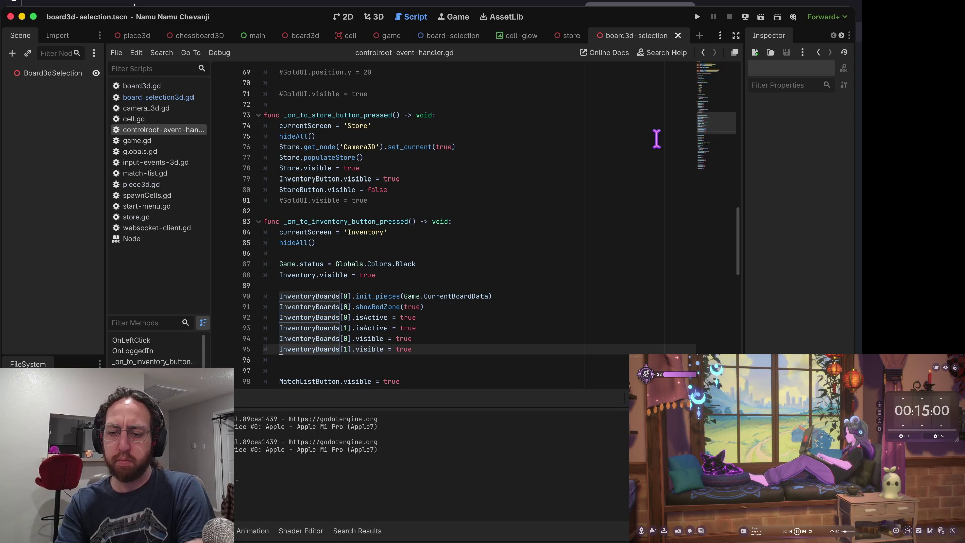
key(super+b)
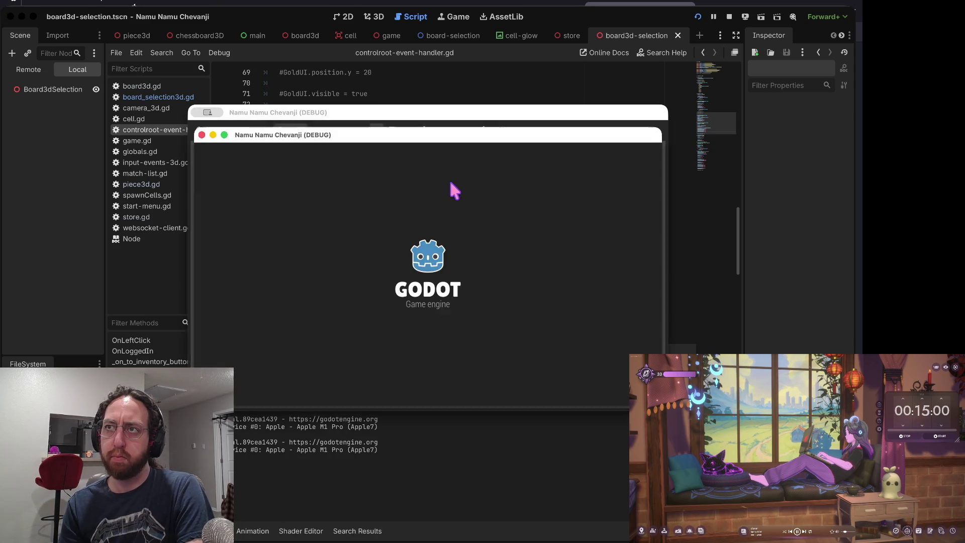
Log in, choose the third chessboard, and open Store and then Inventory
click(424, 269)
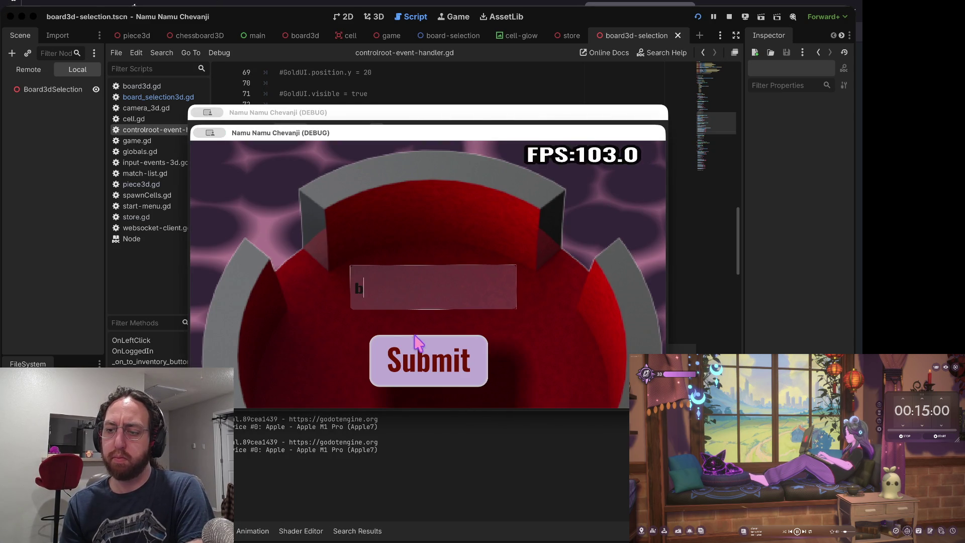
click(418, 346)
click(545, 295)
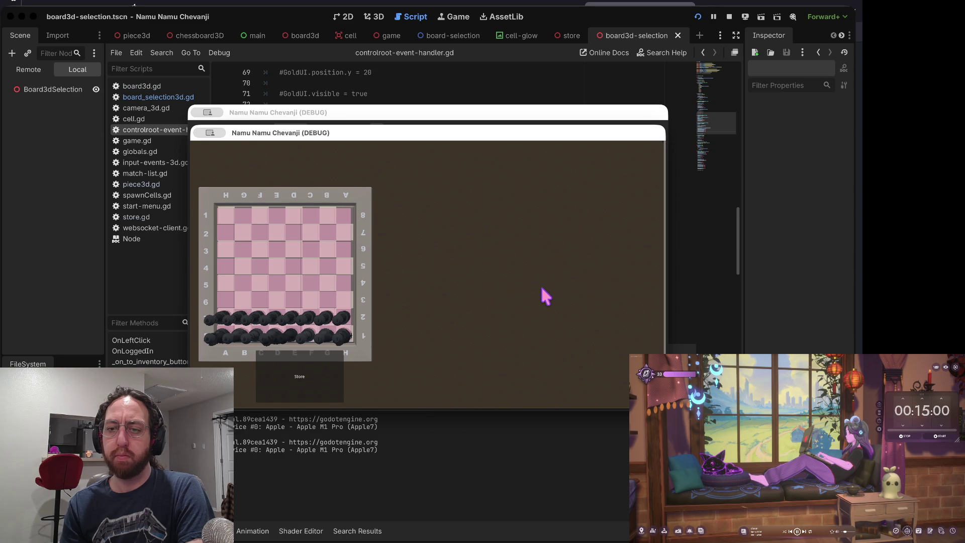
click(314, 372)
click(583, 375)
Place a black piece on H3 and move the H1 piece, then return to the script editor
click(394, 308)
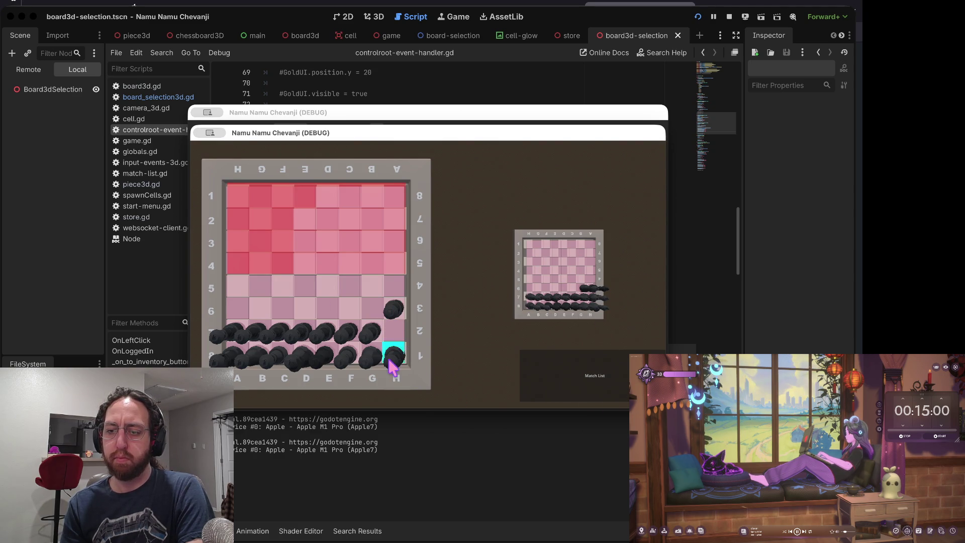
click(350, 221)
click(391, 361)
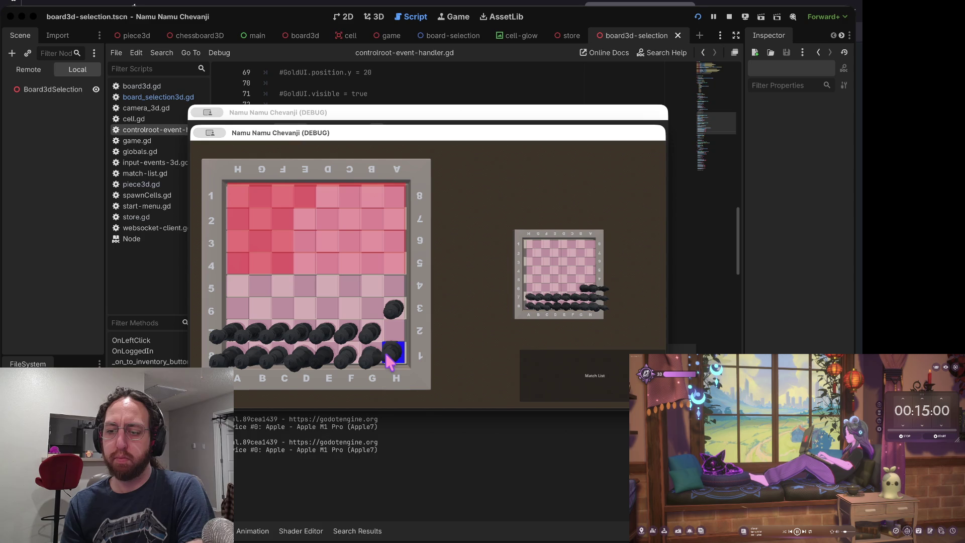
click(391, 329)
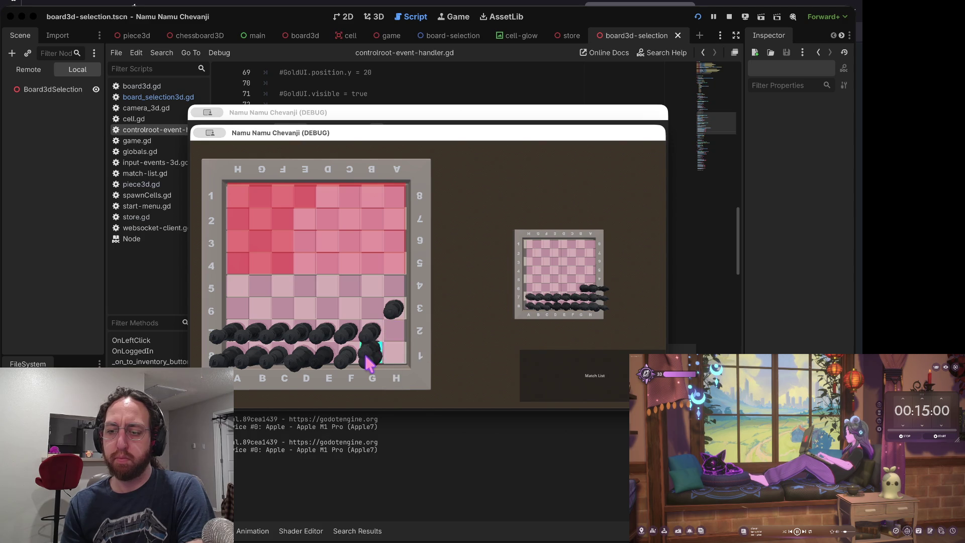
click(571, 377)
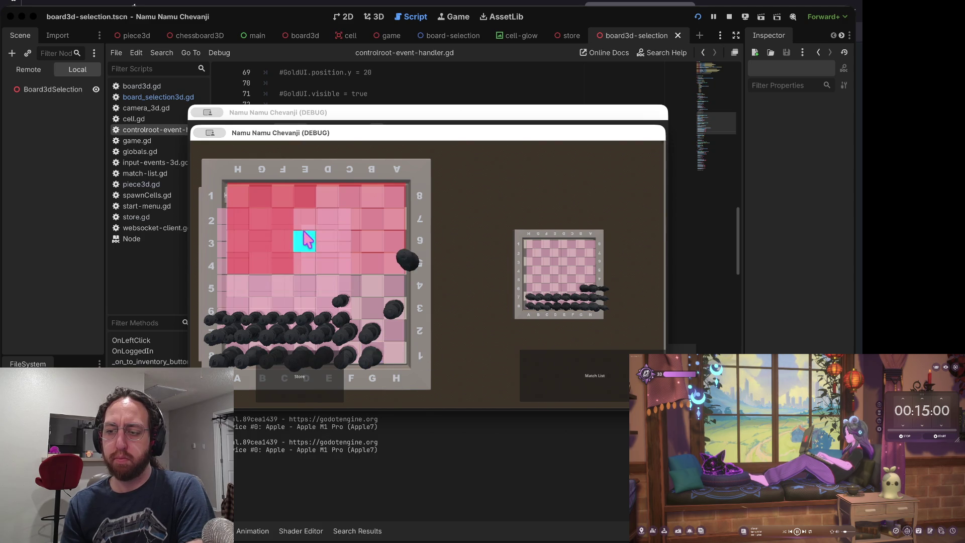
click(408, 74)
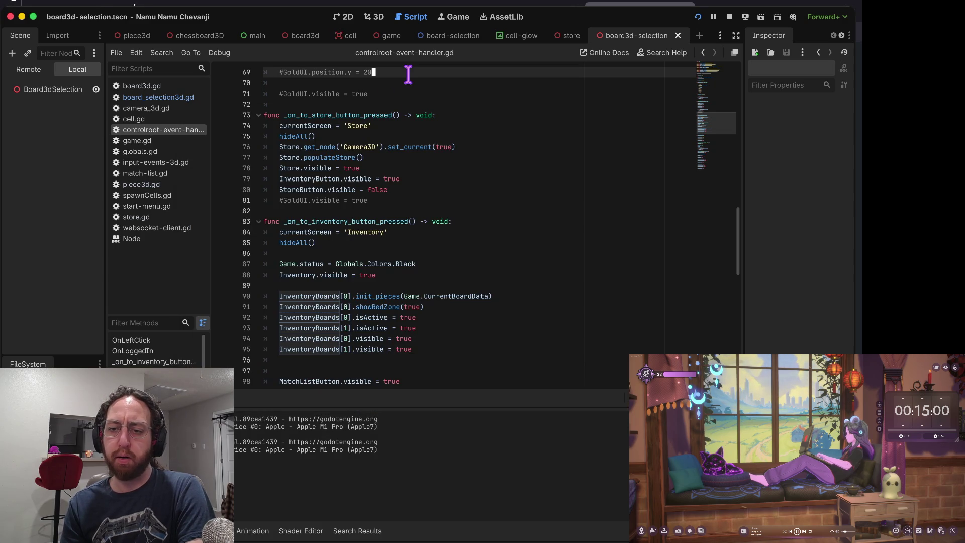
Stop the game, add a blank line after hideAll() in the store handler, and save
click(728, 18)
click(467, 166)
key(Up)
key(Up)
key(Down)
key(Down)
key(Down)
key(Up)
key(Up)
key(Up)
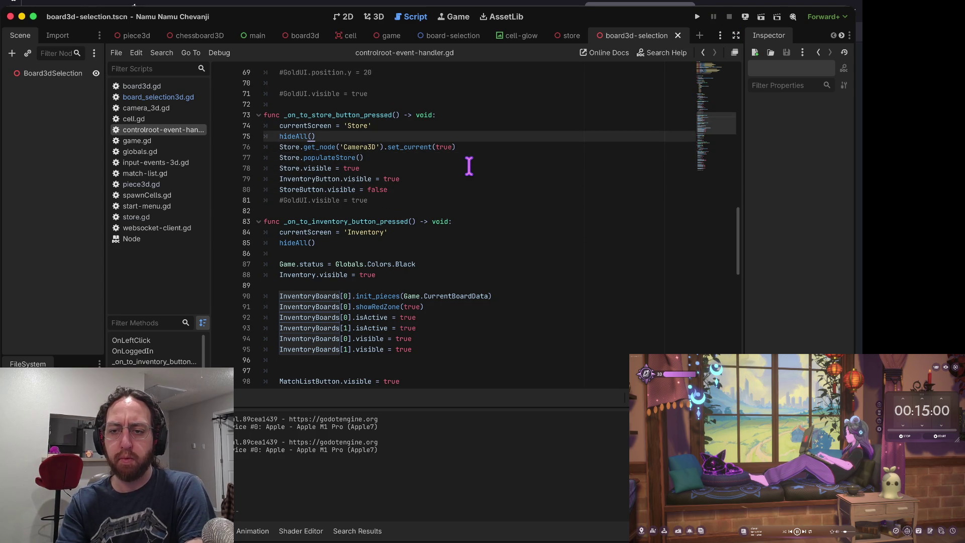
key(Return)
key(ctrl+s)
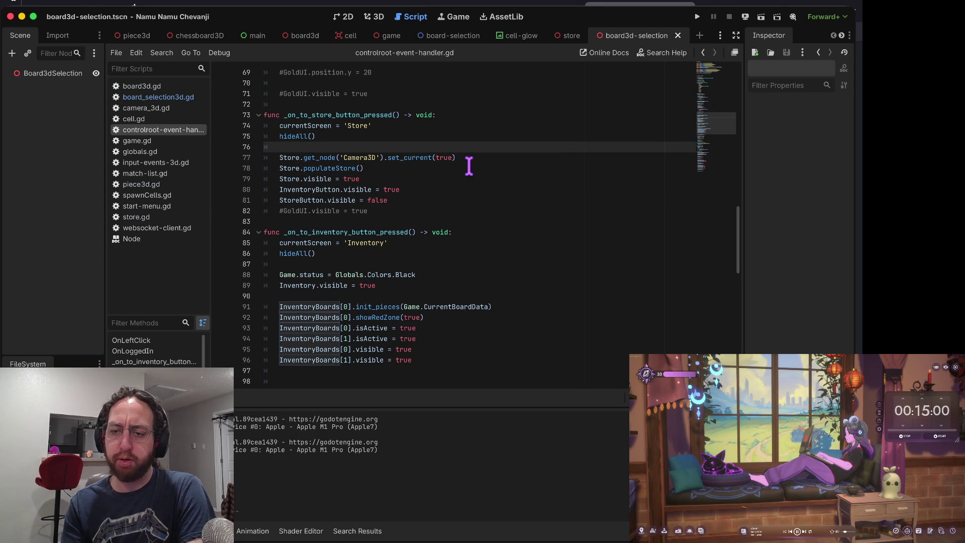
Undo and redo edits while reviewing the match list, logout and inventory handlers
key(Down)
key(Down)
key(Down)
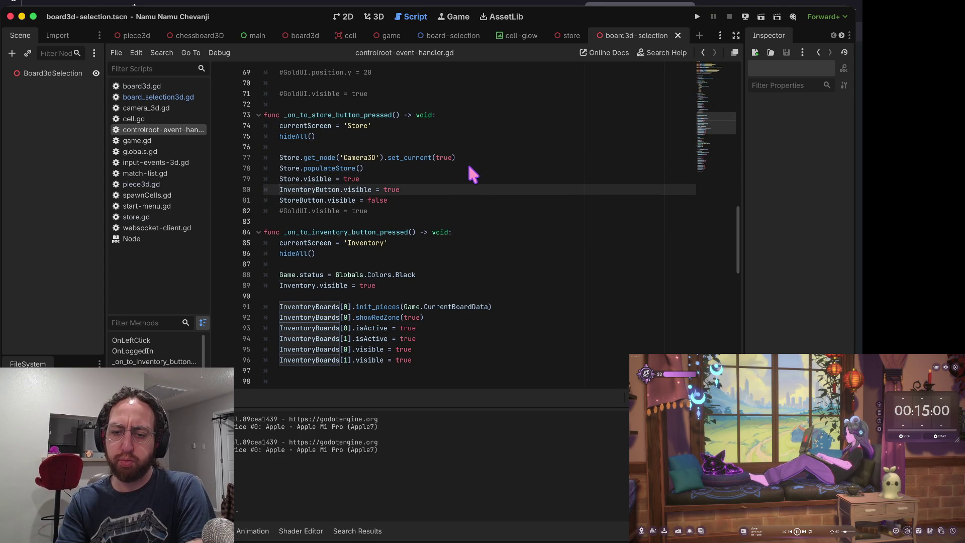
key(ctrl+z)
key(ctrl+z)
key(ctrl+shift+z)
key(ctrl+shift+z)
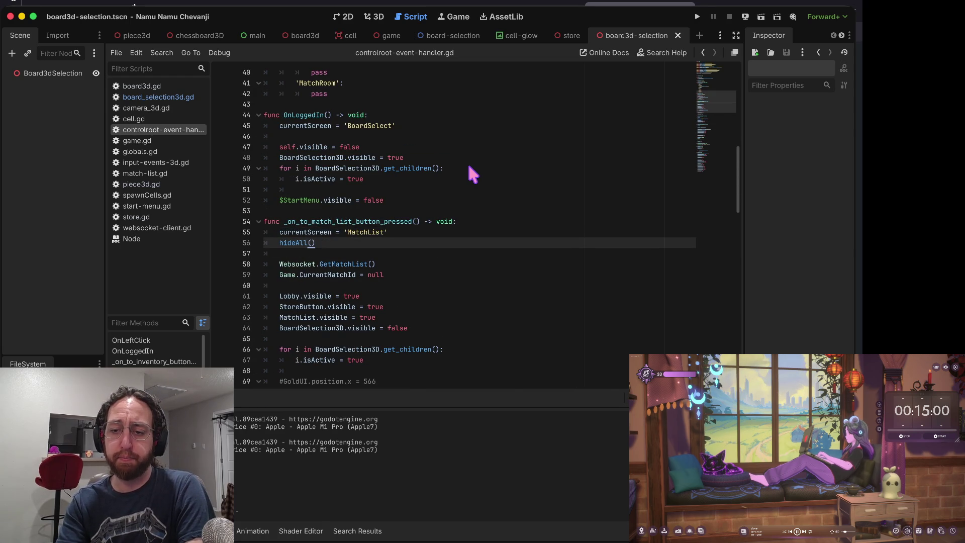
key(ctrl+shift+z)
key(ctrl+shift+z)
key(ctrl+shift+z)
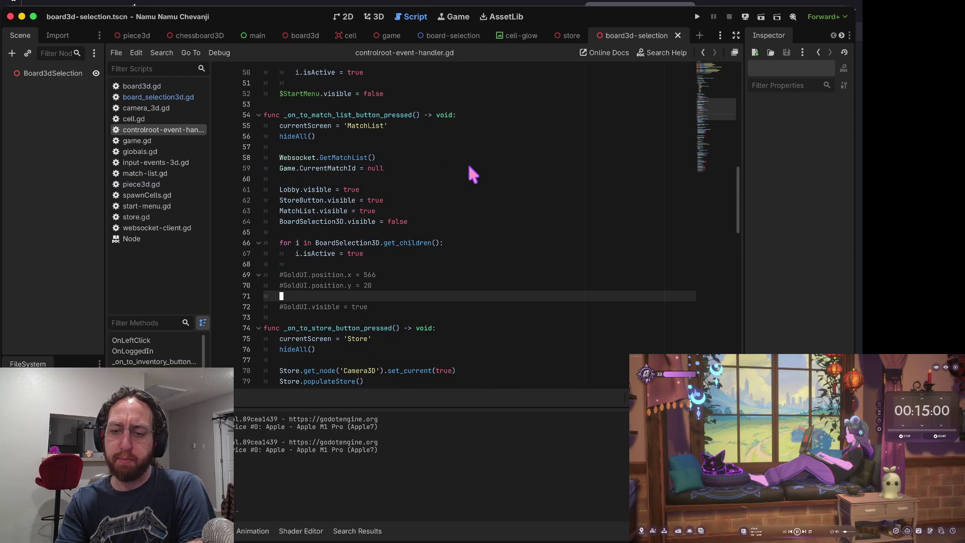
key(ctrl+shift+z)
key(ctrl+shift+z)
key(ctrl+shift+z)
key(ctrl+shift+z)
key(ctrl+shift+z)
key(ctrl+shift+z)
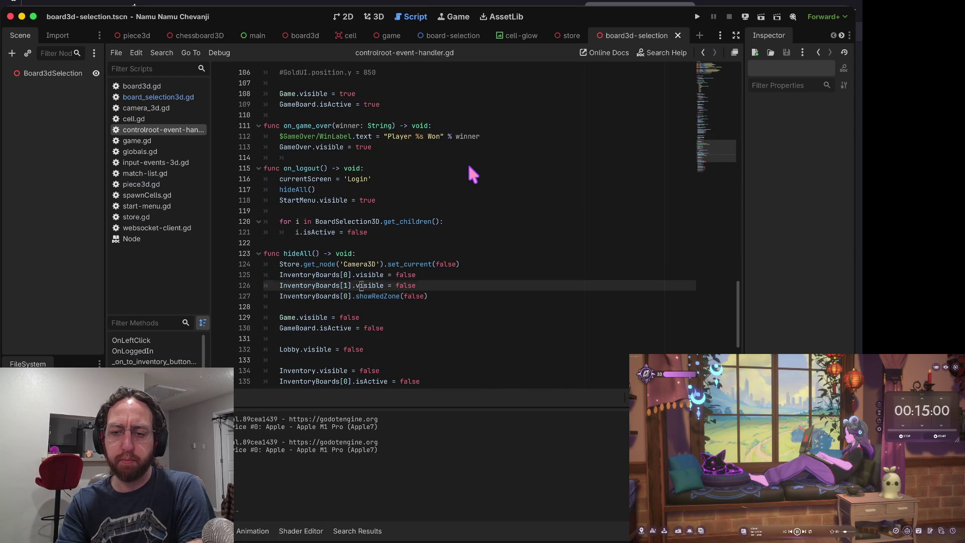
key(ctrl+shift+z)
key(ctrl+shift+z)
key(ctrl+shift+z)
key(ctrl+shift+z)
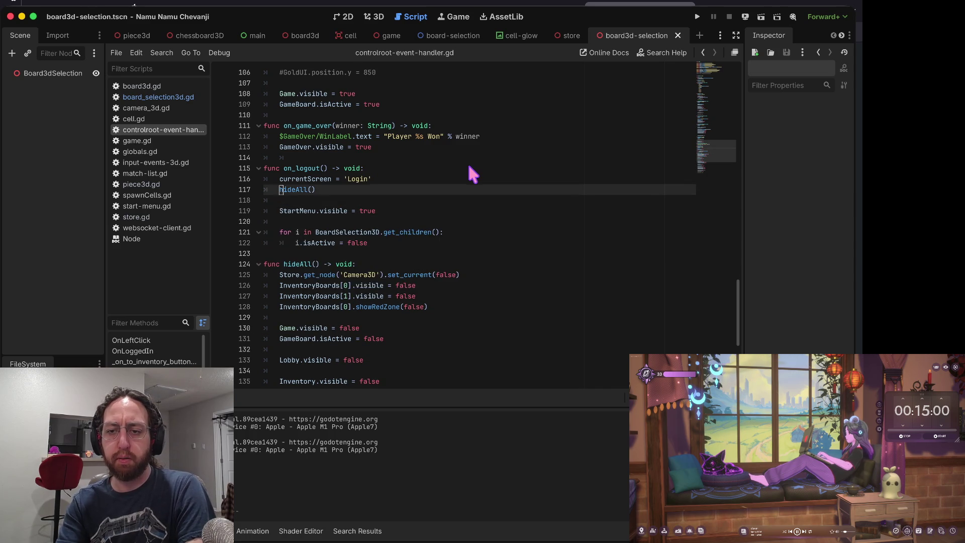
key(ctrl+shift+z)
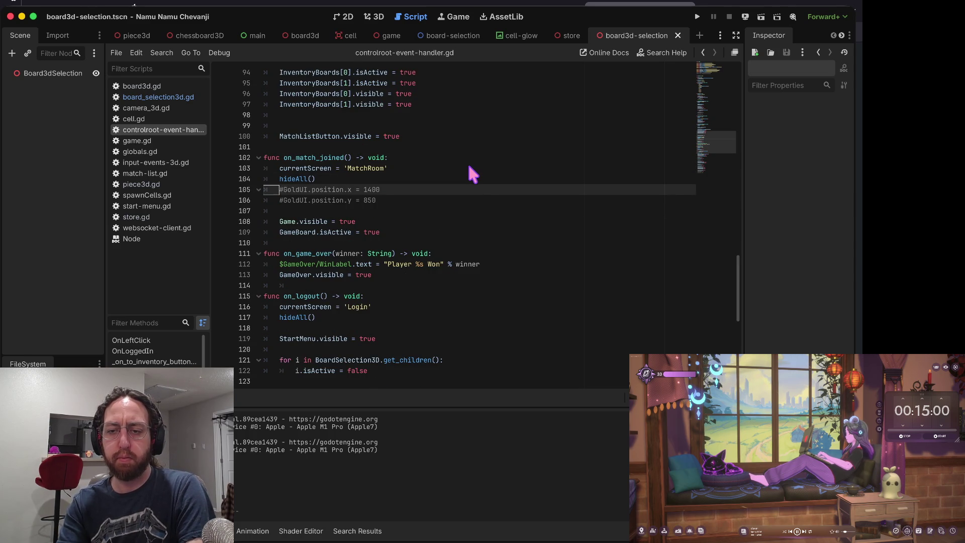
key(ctrl+shift+z)
key(ctrl+shift+z)
key(ctrl+shift+z)
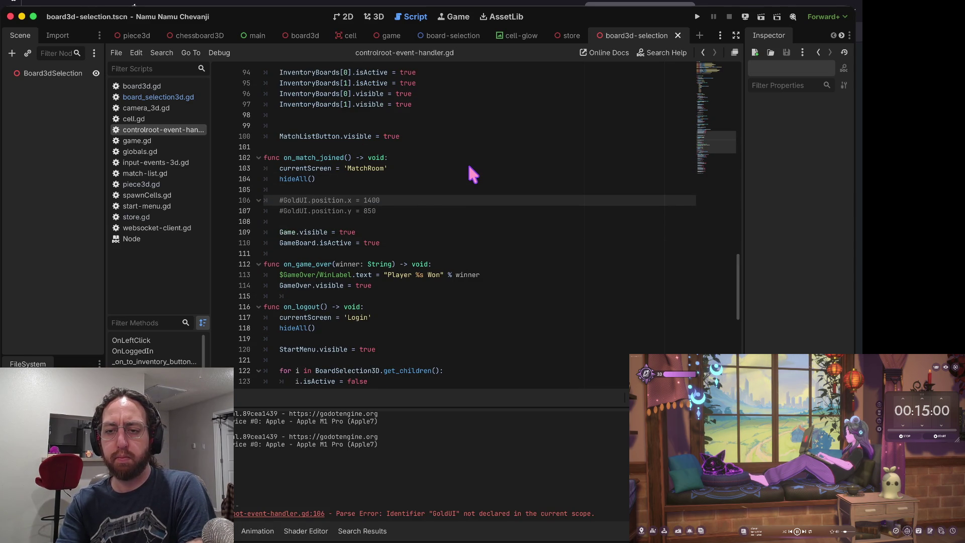
key(ctrl+shift+z)
key(ctrl+shift+z)
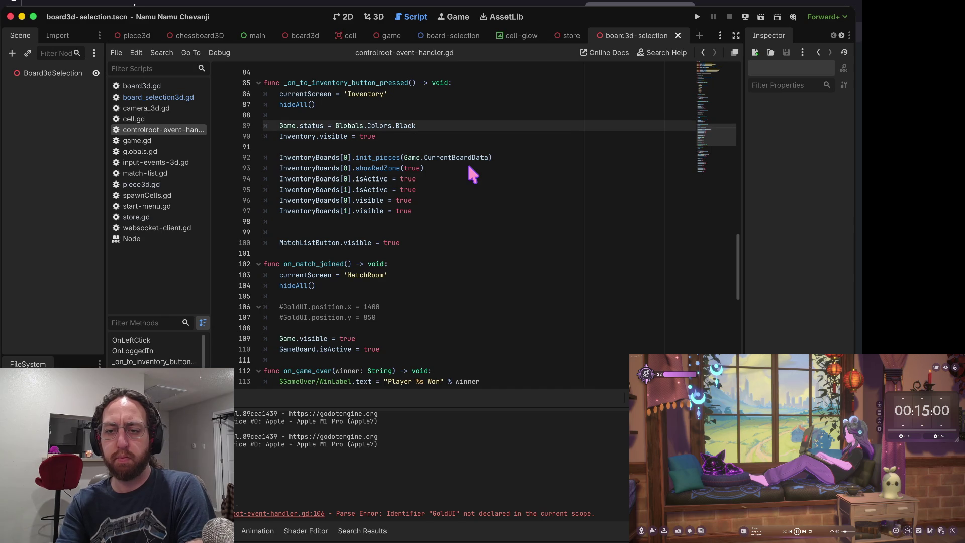
key(ctrl+shift+z)
key(ctrl+shift+z)
key(ctrl+shift+z)
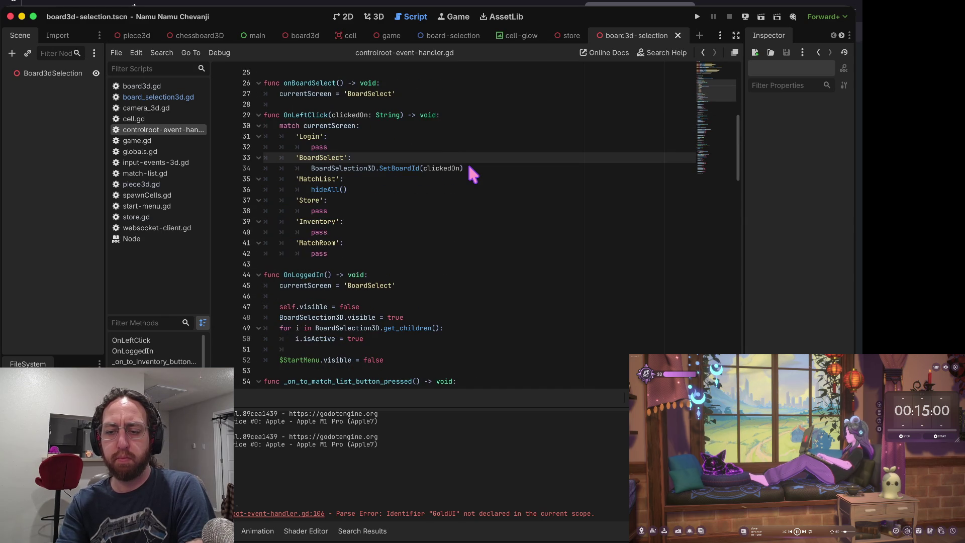
key(ctrl+shift+z)
key(ctrl+shift+z)
key(ctrl+shift+z)
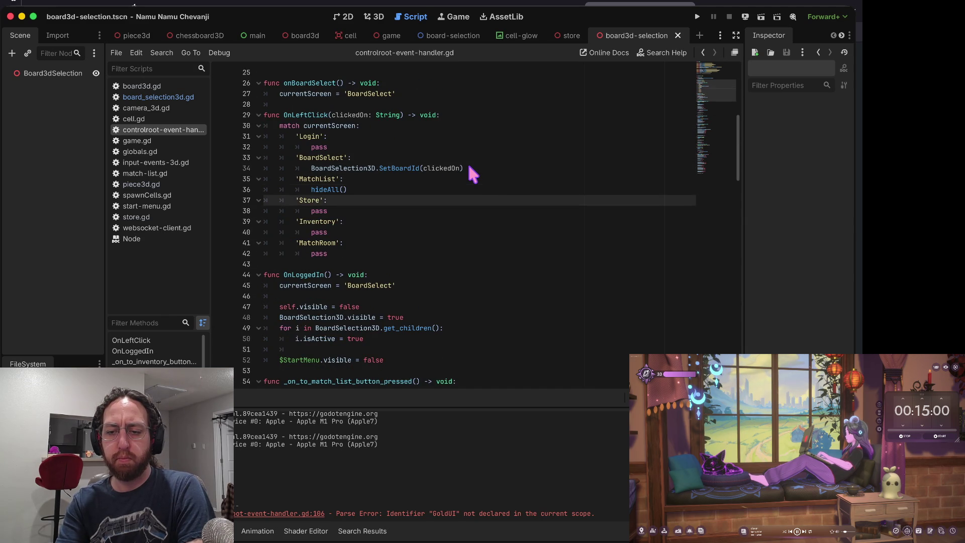
Add a hideAll() call to OnLoggedIn and run the game with Cmd+B
text(hid)
key(Return)
key(Return)
key(Up)
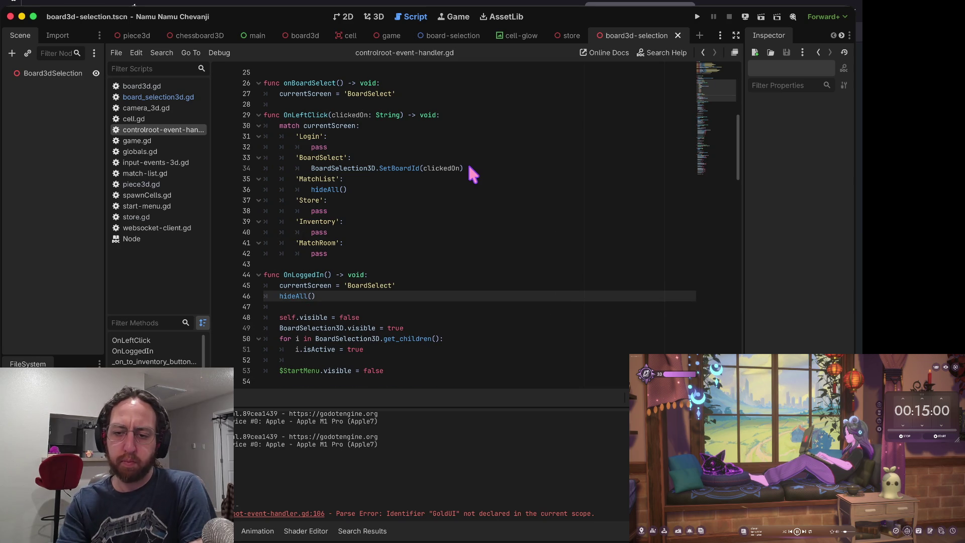
key(Down)
key(Down)
key(Down)
key(Up)
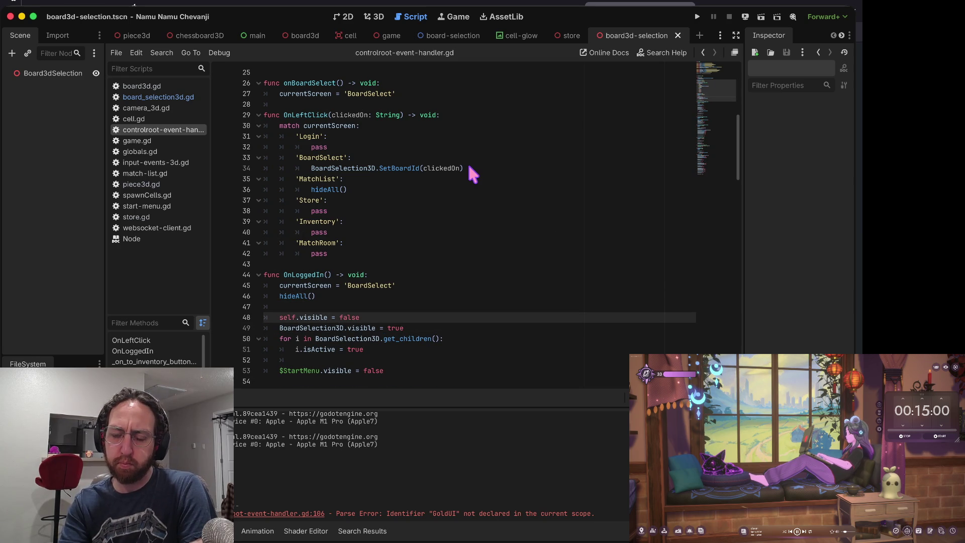
key(Up)
key(Down)
key(Down)
key(super+b)
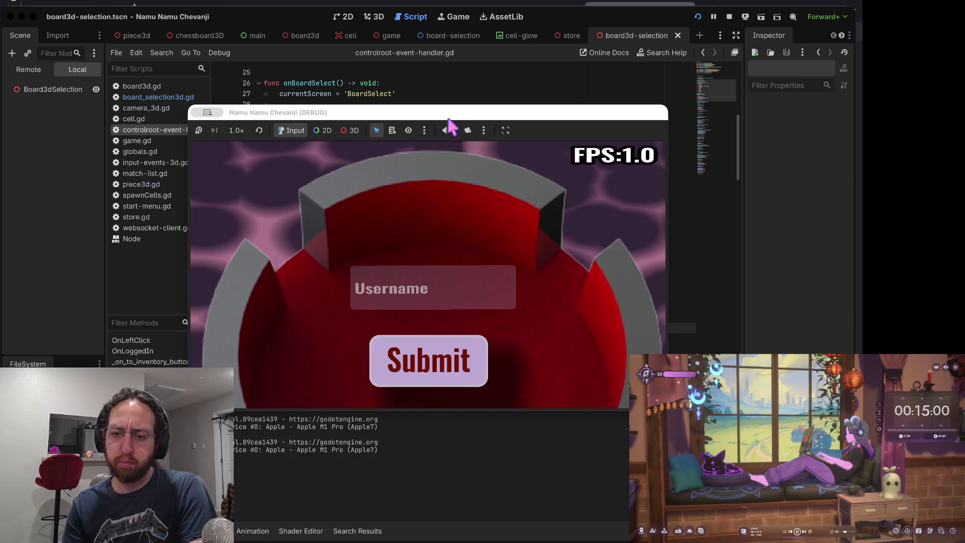
Find the $StartMenu.visible = false line in OnLoggedIn and delete it with the leftover blank line
click(431, 90)
click(302, 370)
key(Up)
key(Up)
key(Up)
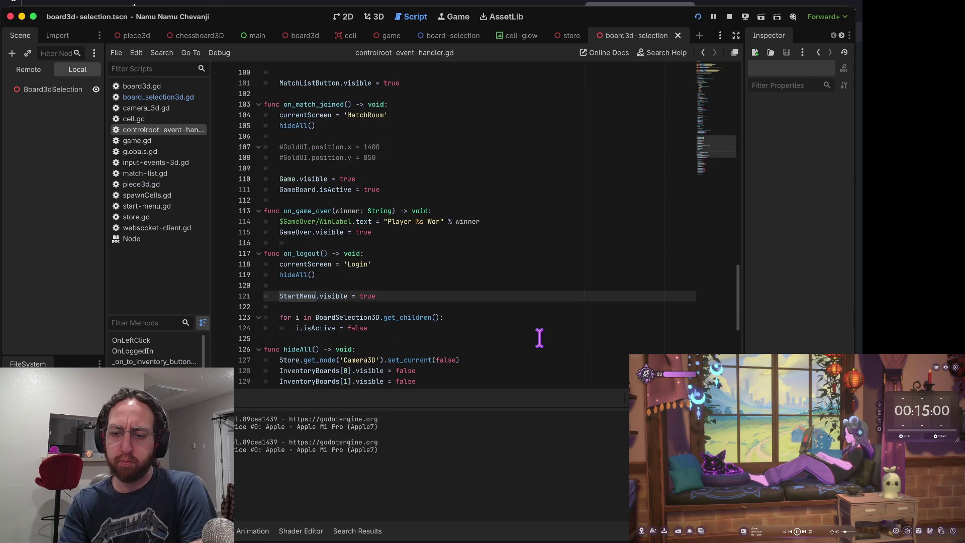
key(super+g)
key(super+shift+g)
key(super+shift+g)
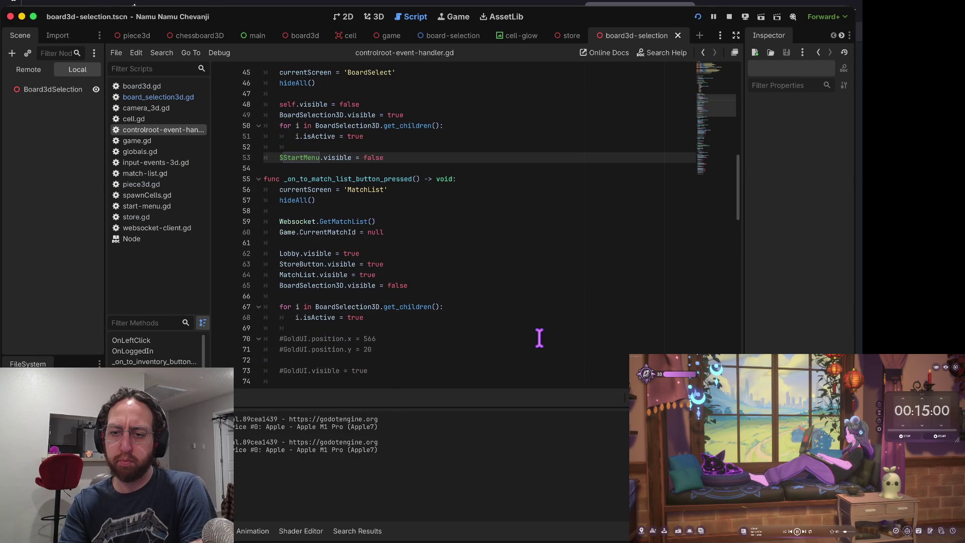
key(Up)
key(Up)
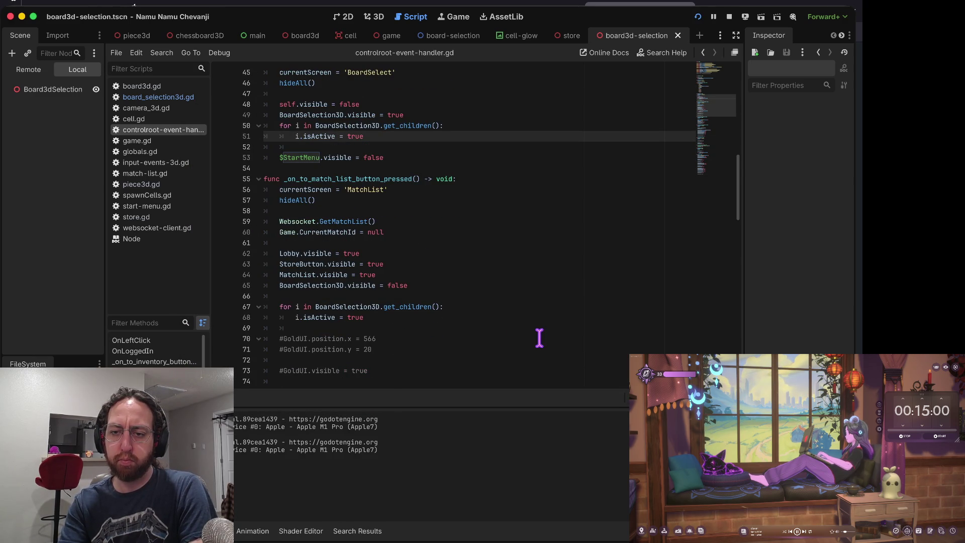
key(Down)
key(Down)
key(super+shift+k)
key(super+shift+k)
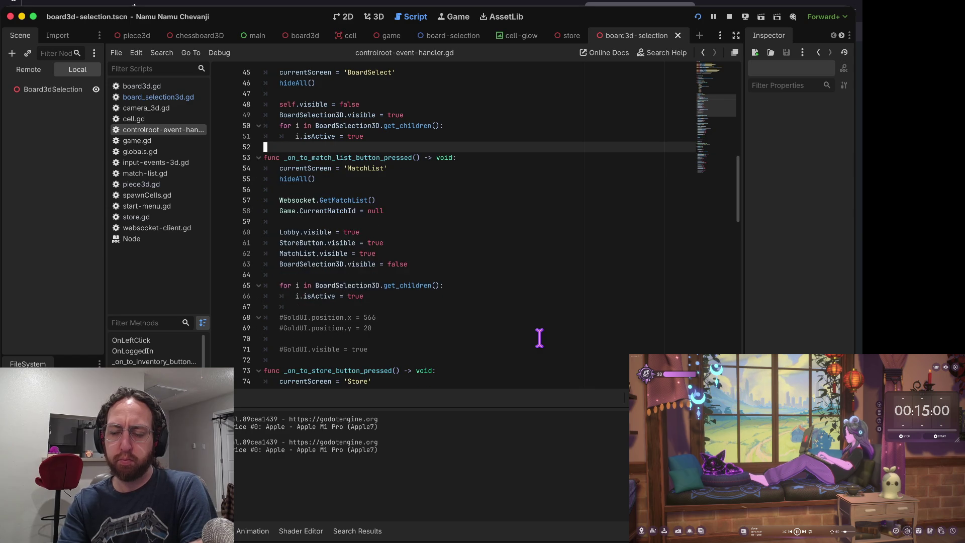
key(Up)
key(Up)
key(Up)
Review the self.visible and BoardSelection3D.visible lines, then relaunch the game
scroll(539, 338, up, 3)
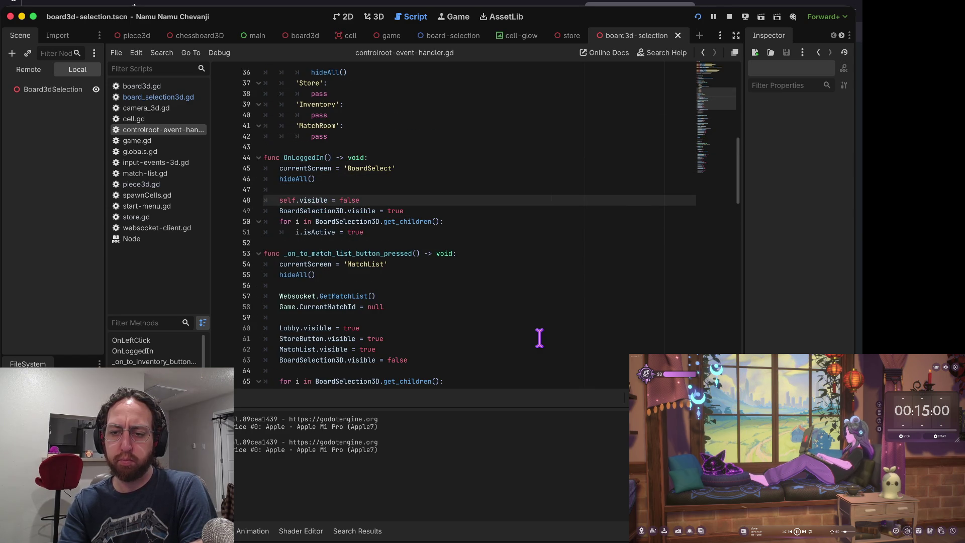
key(Down)
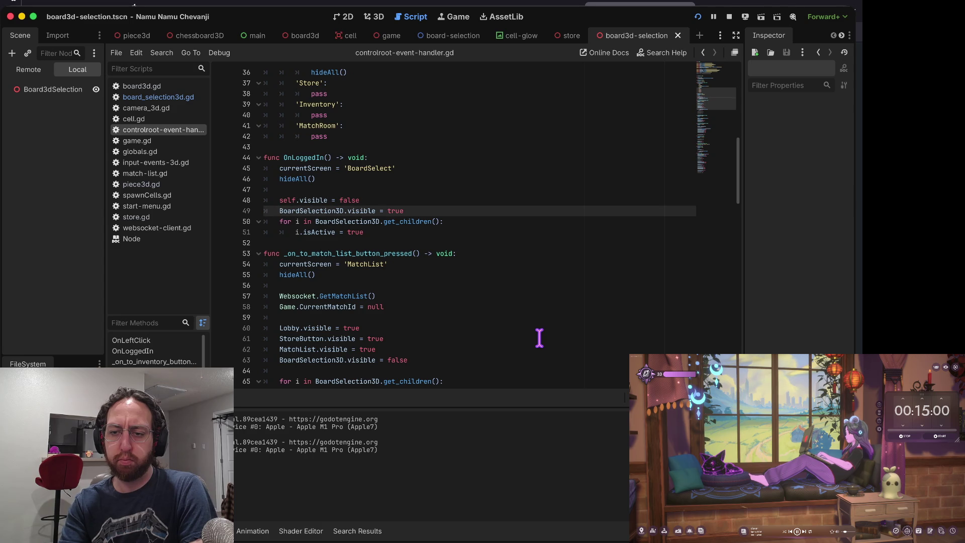
key(Up)
key(Down)
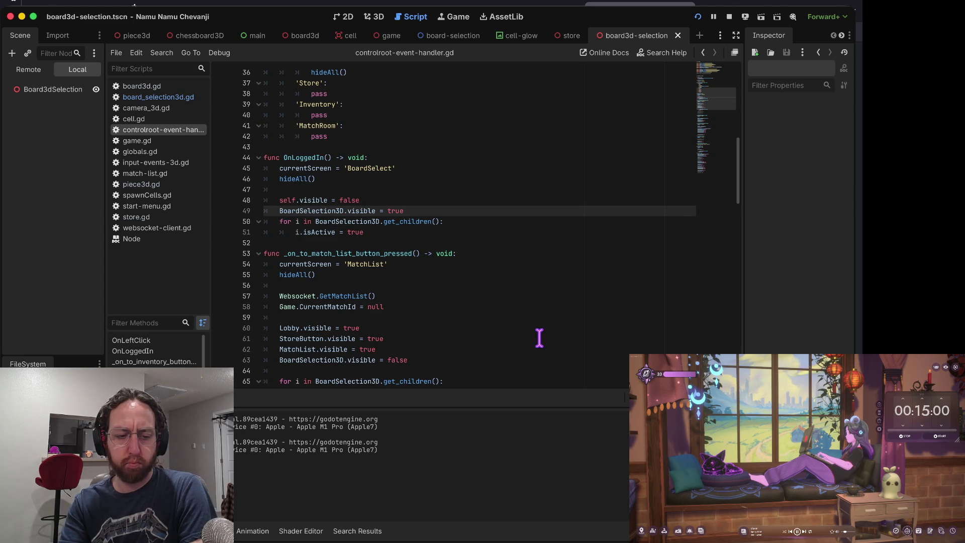
key(super+n)
key(Escape)
key(super+b)
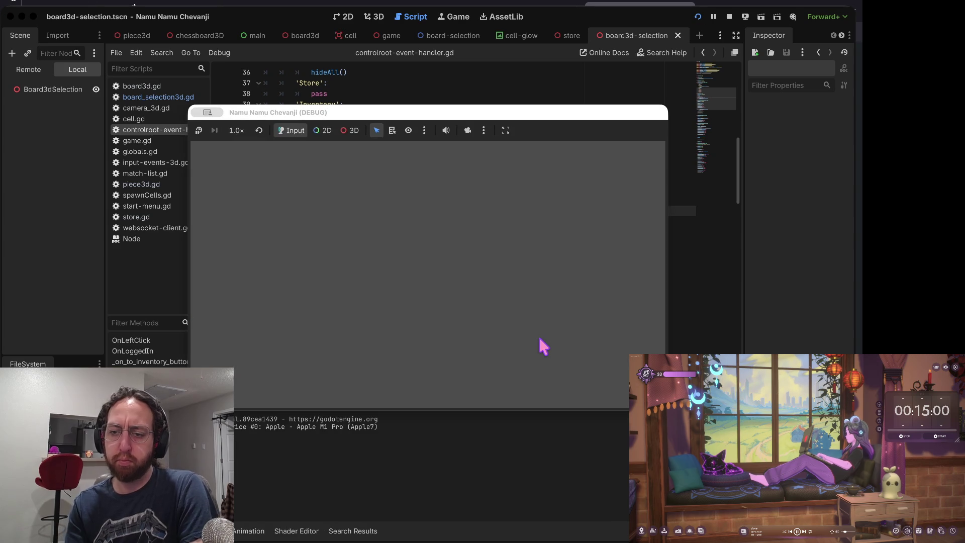
Log in, pick the middle chessboard, and switch between the store and match list screens
click(418, 363)
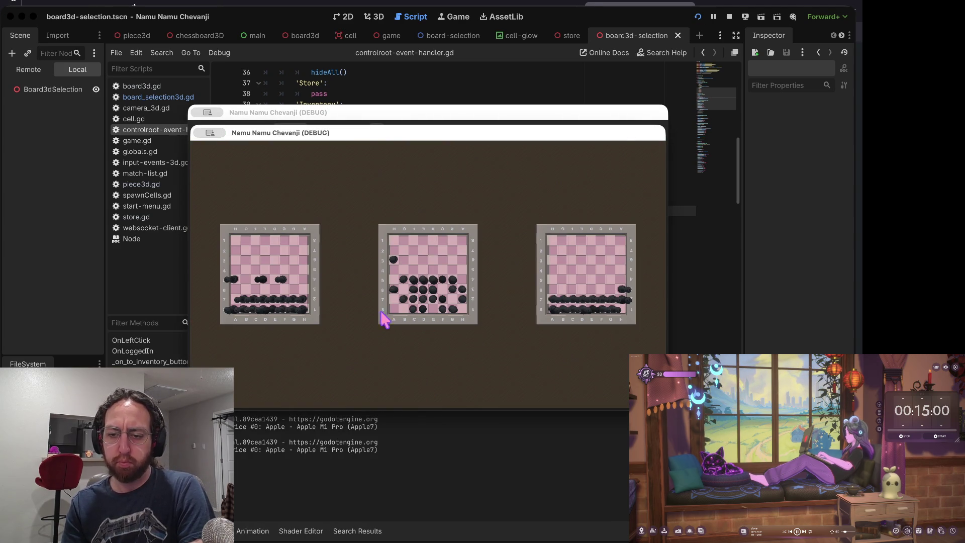
click(381, 321)
click(318, 374)
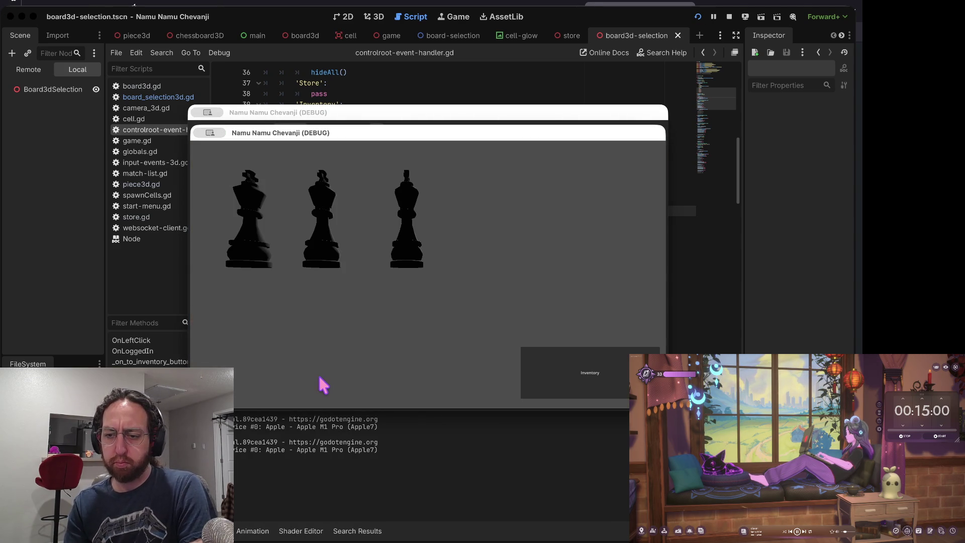
click(646, 374)
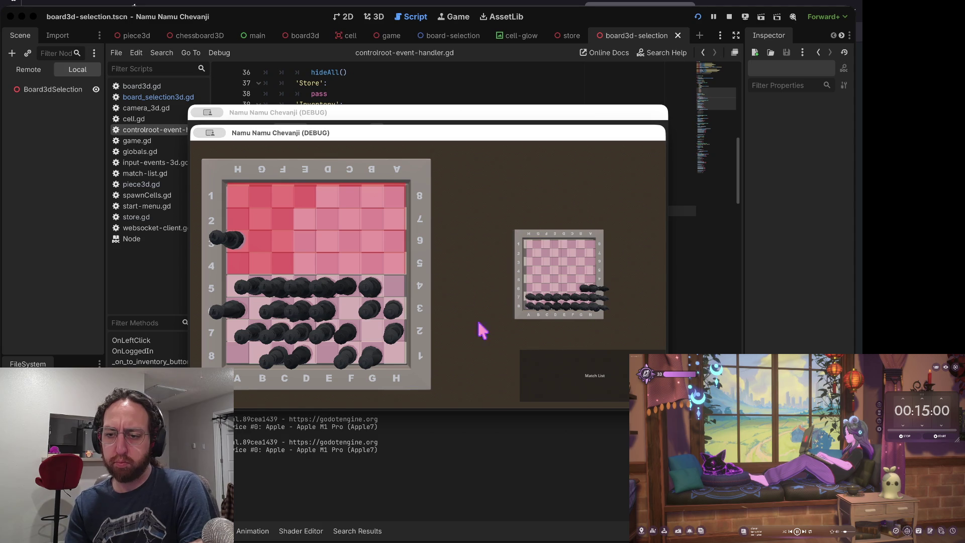
click(613, 376)
click(315, 371)
click(560, 388)
click(603, 372)
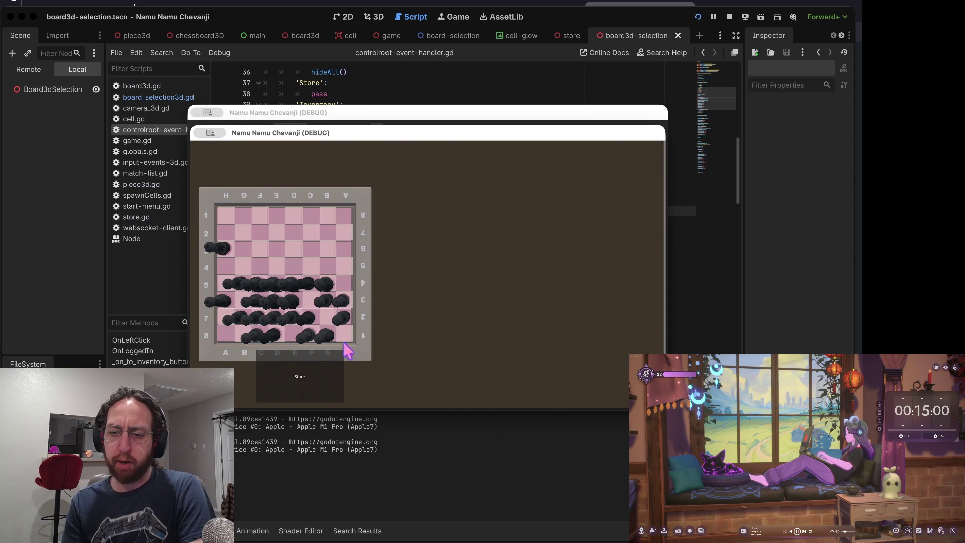
Cycle through the store and match list screens twice more, then stop the game
click(314, 373)
click(562, 374)
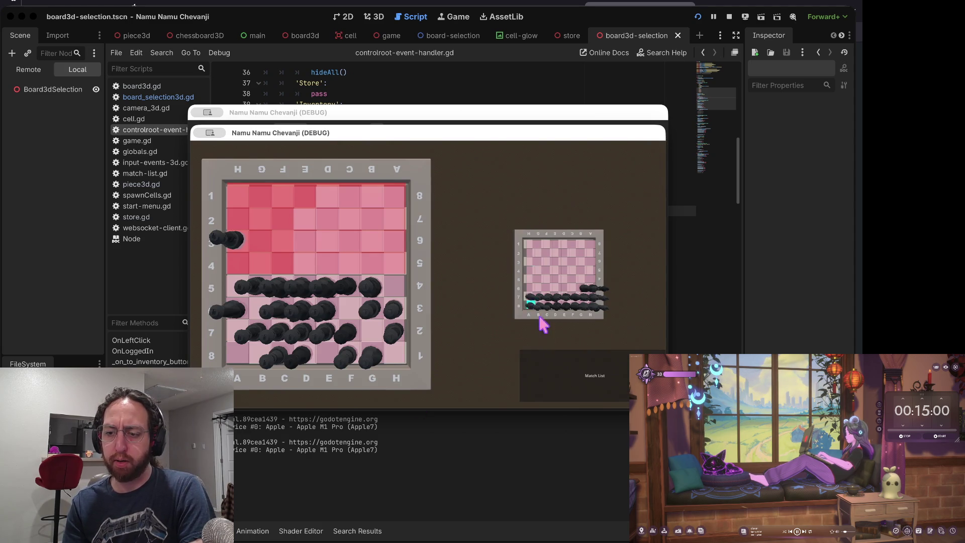
click(561, 396)
click(301, 376)
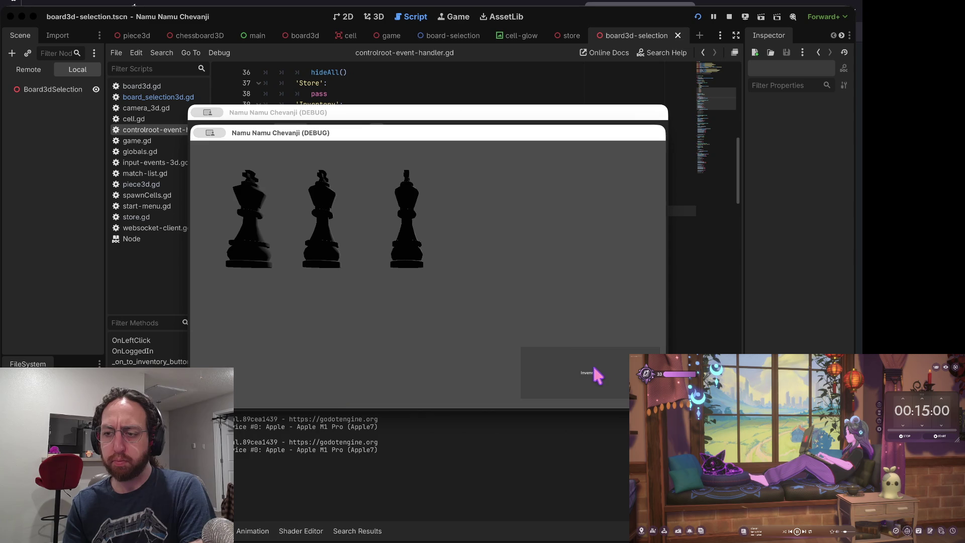
click(605, 379)
click(593, 378)
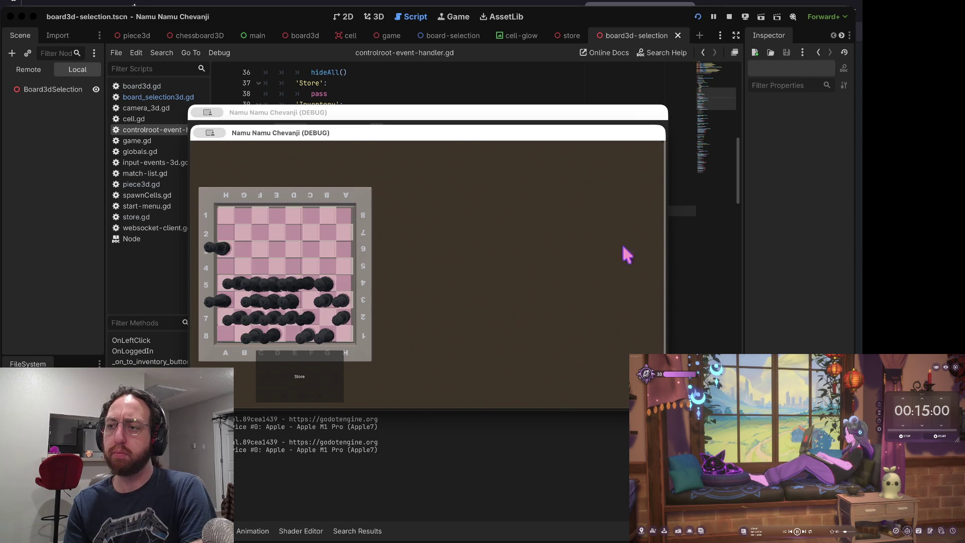
click(729, 17)
click(459, 262)
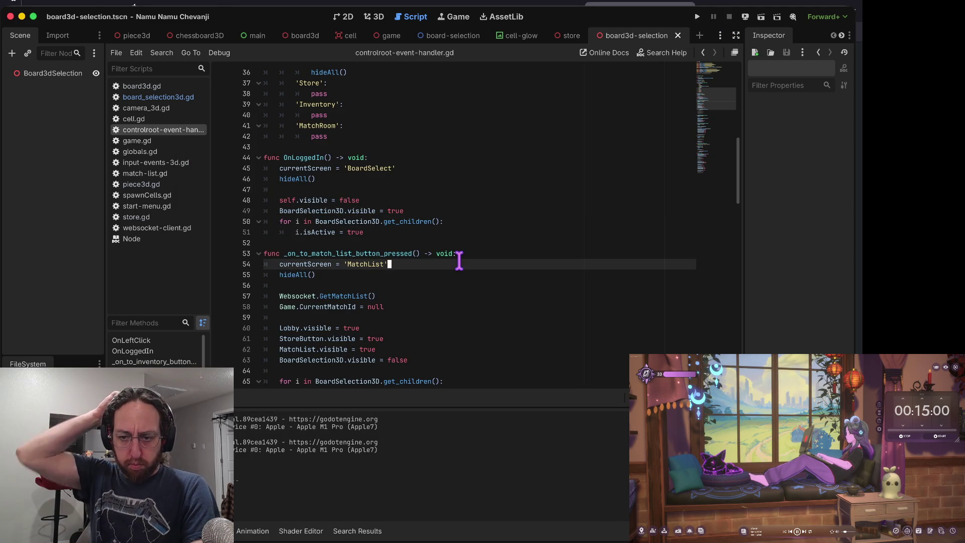
Check git status and commit with the message 'cleanup show/hide screen mgmt'
key(super+Tab)
text(s)
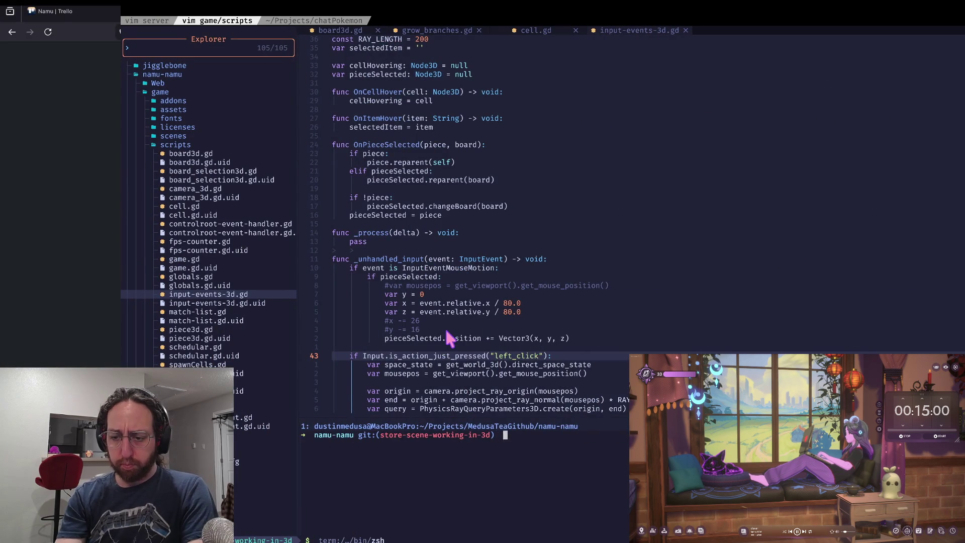
key(Return)
text(git commit -m "cleanup )
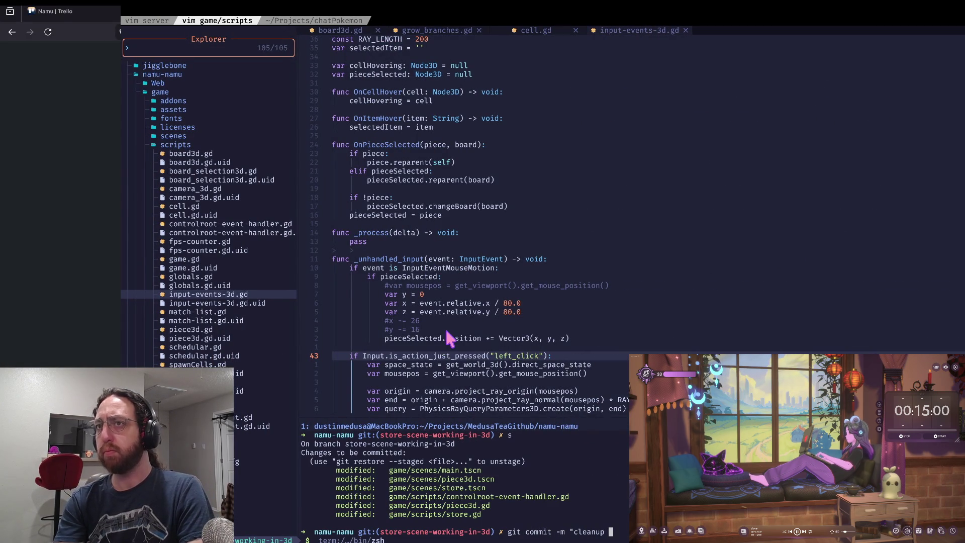
text(show/hide screen)
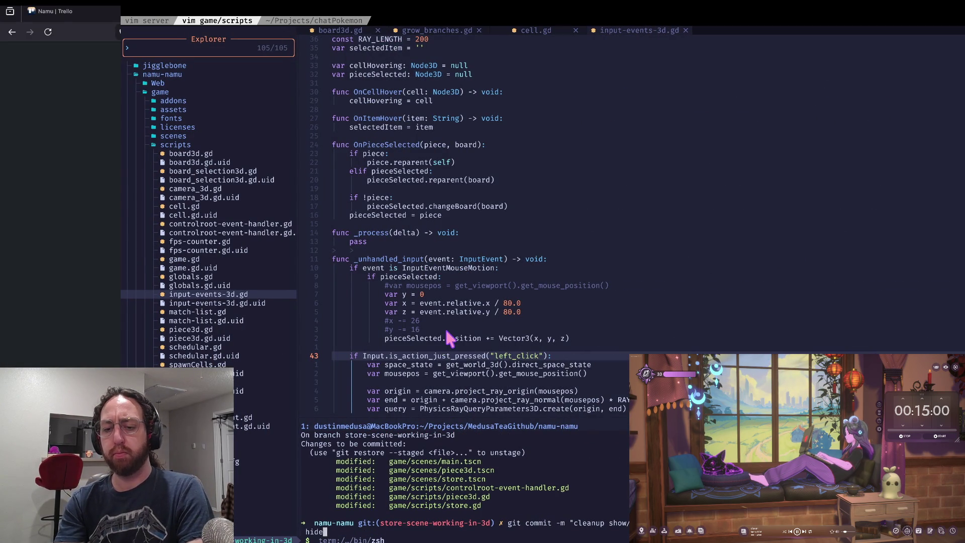
text( mgmt)
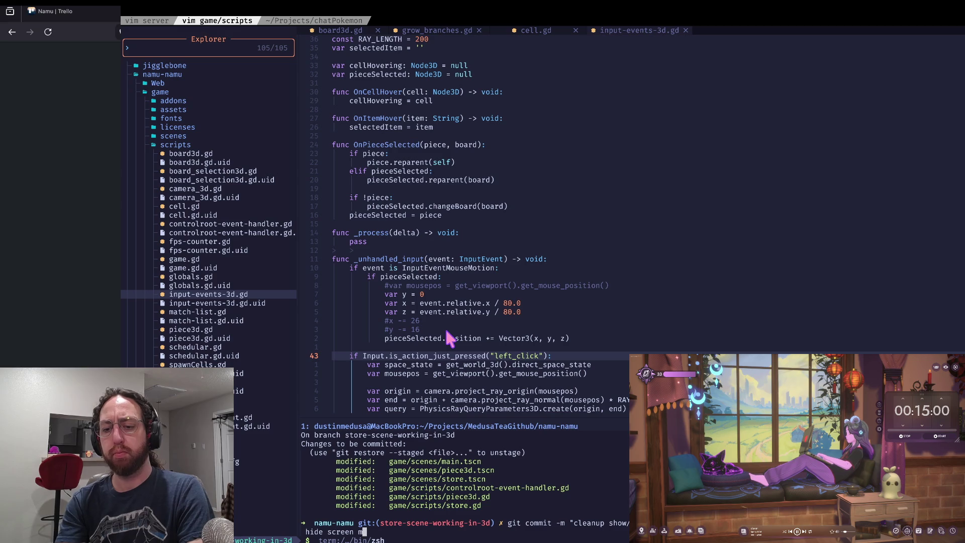
text(")
key(Return)
Push store-scene-working-in-3d to origin with upstream tracking, clear the terminal, and return to Godot
text(git push)
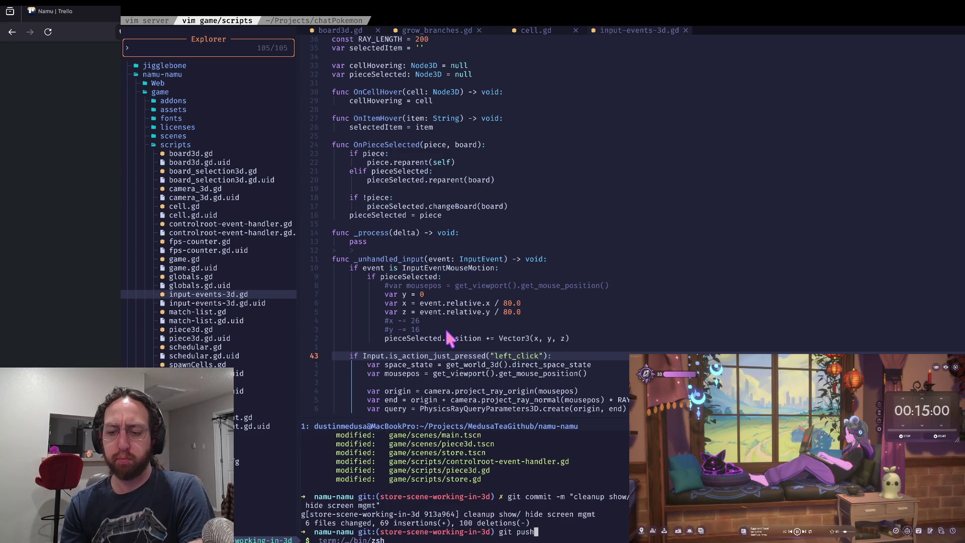
key(Return)
triple_click(323, 487)
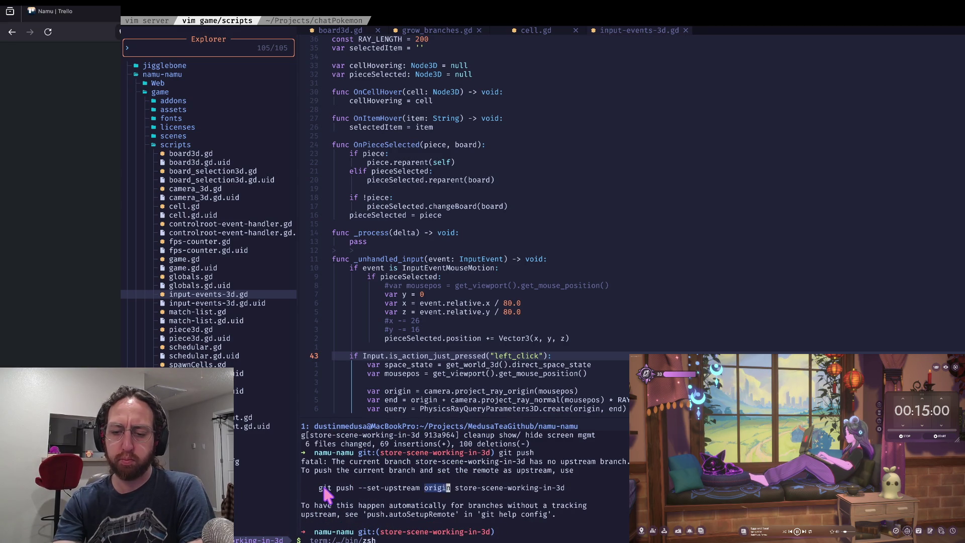
text(git push --set-upstream origin store-scene-working-in-3d)
key(Return)
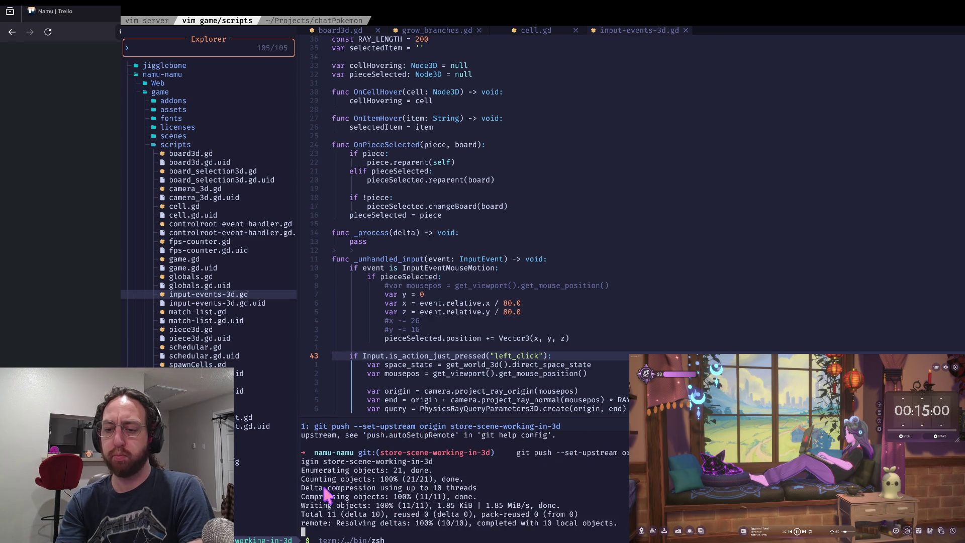
text(cene-working-in-3d) cl)
key(Return)
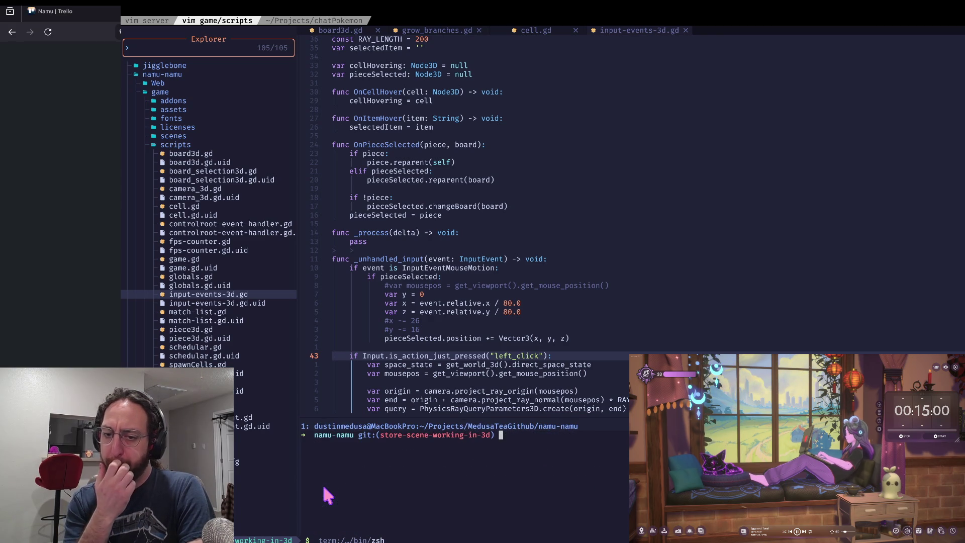
key(super+Tab)
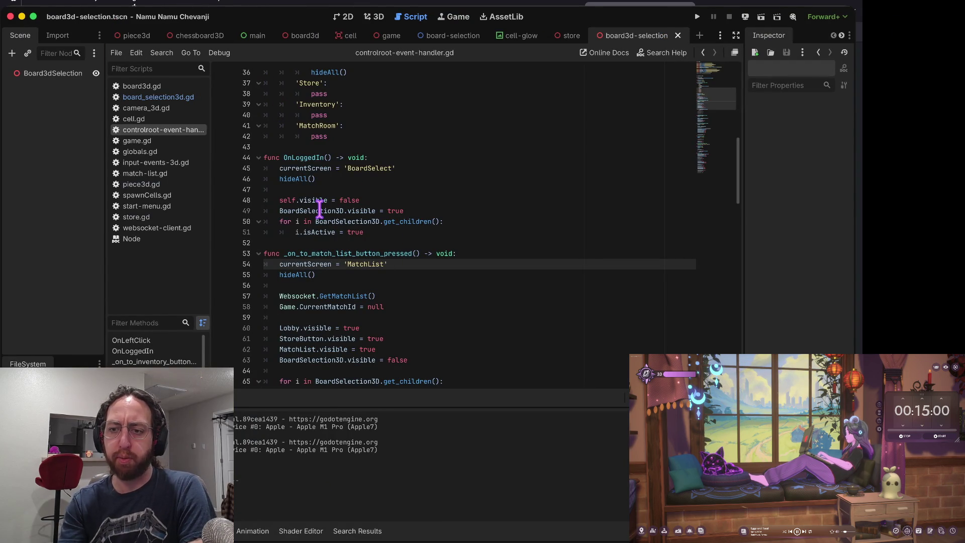
Run the project, enter a username, and submit to reach the three-board selection screen
key(super+b)
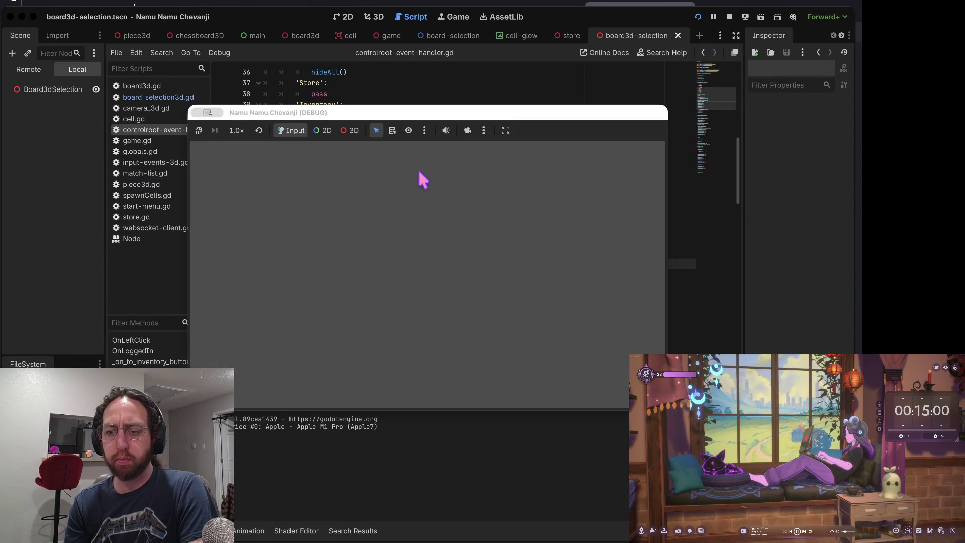
text(b)
click(428, 346)
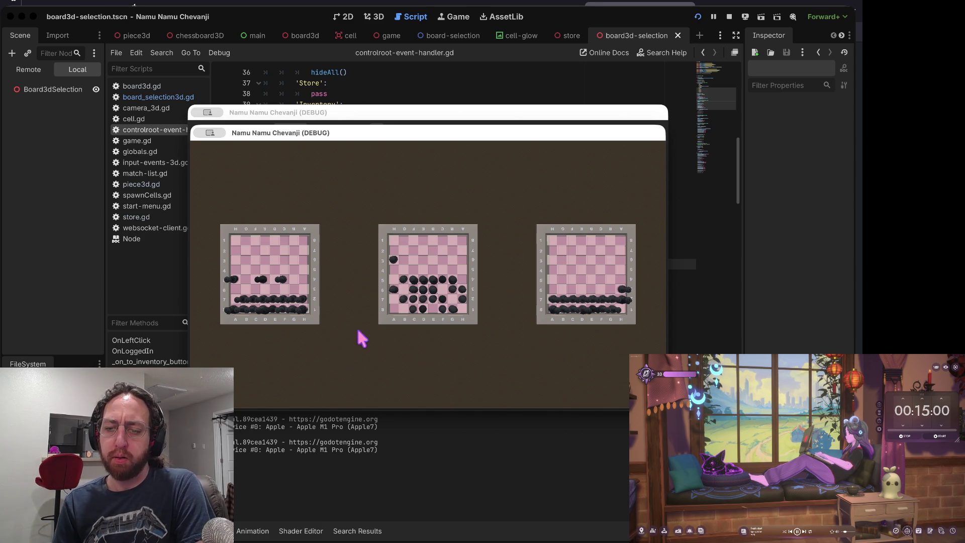
Pick the middle chessboard and open the in-game store
click(383, 316)
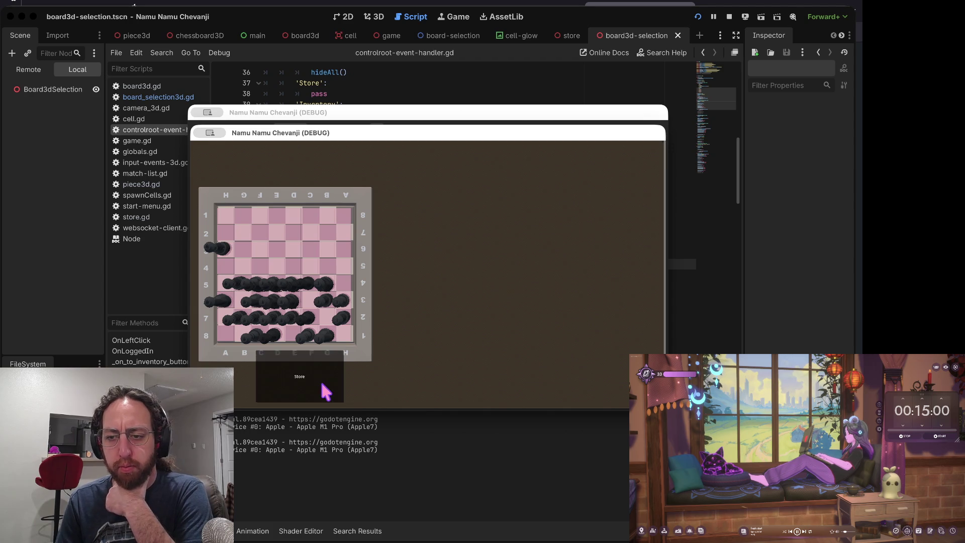
click(324, 391)
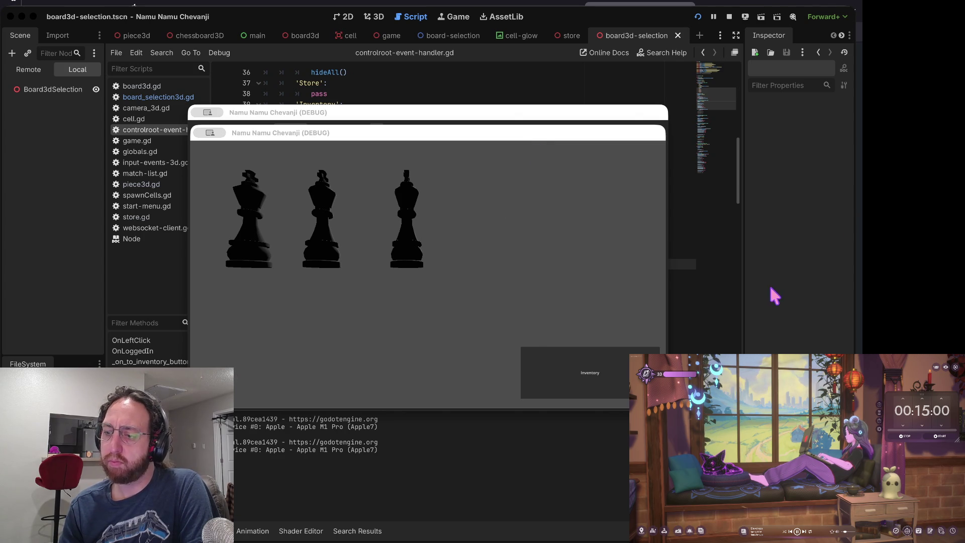
Focus the game window, log in, pick a board, and then stop the debug run
click(578, 293)
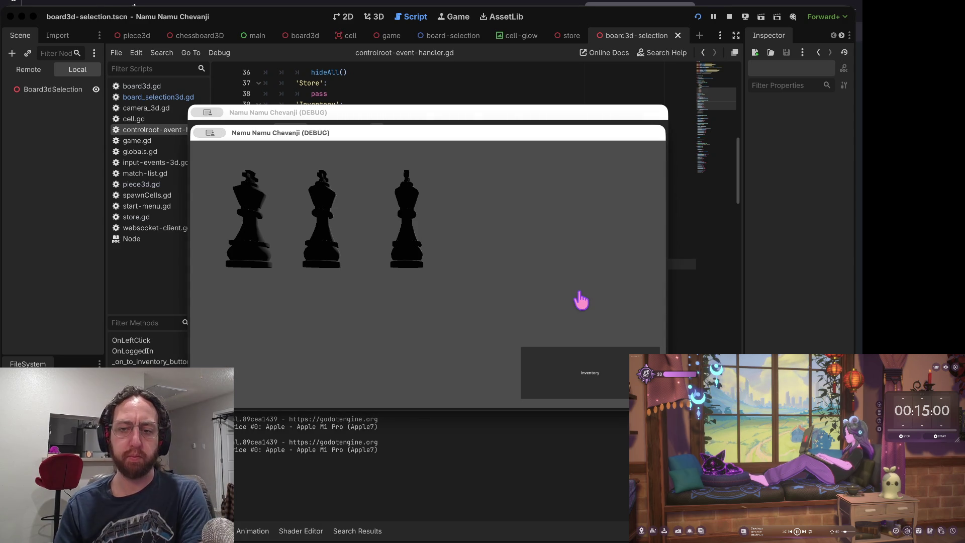
click(462, 295)
click(434, 344)
click(319, 309)
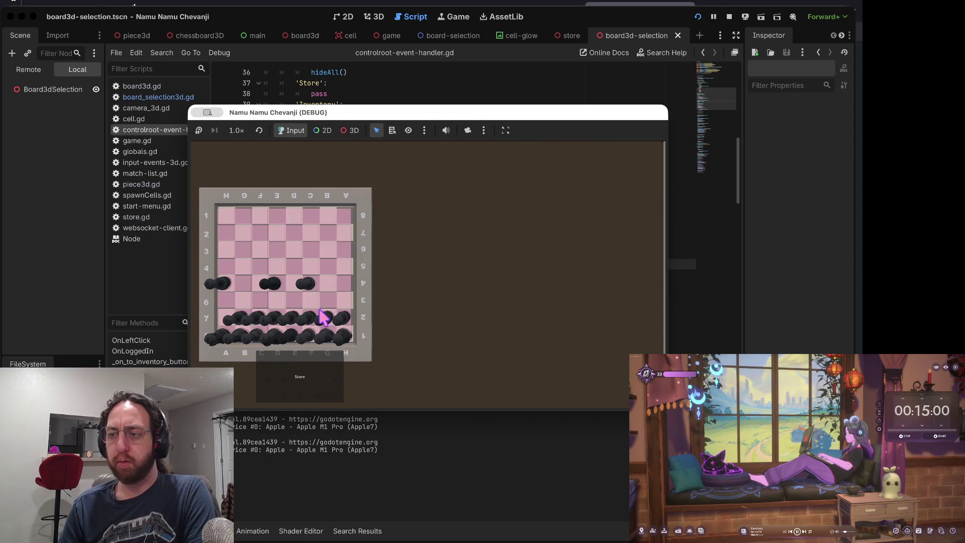
click(729, 16)
click(339, 200)
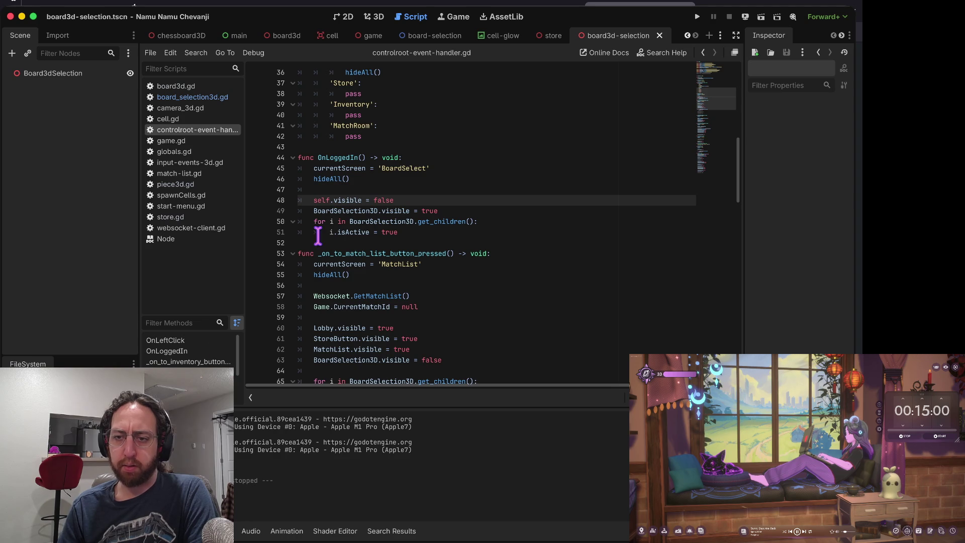
Delete the extra blank line below line 18 in controlroot-event-handler.gd
scroll(457, 147, up, 12)
click(394, 254)
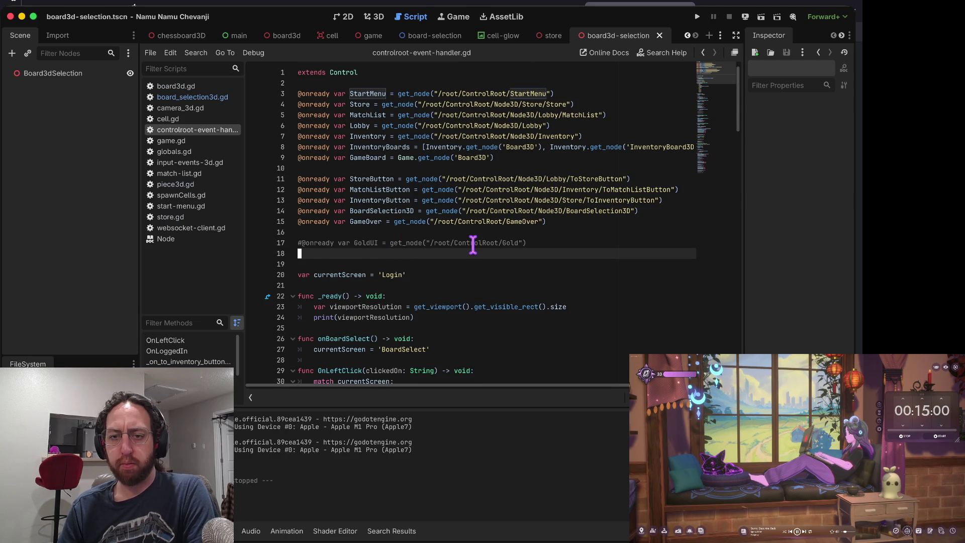
key(Delete)
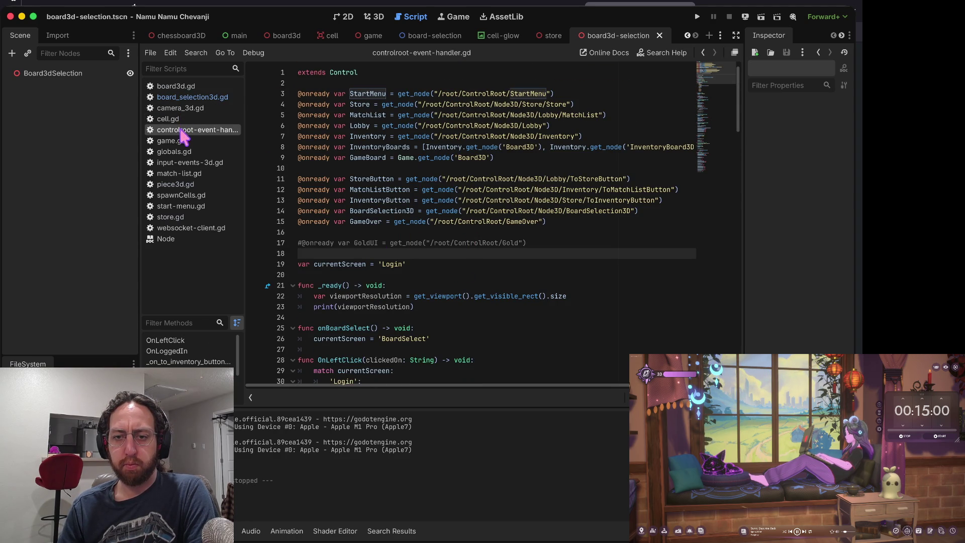
click(181, 108)
click(184, 130)
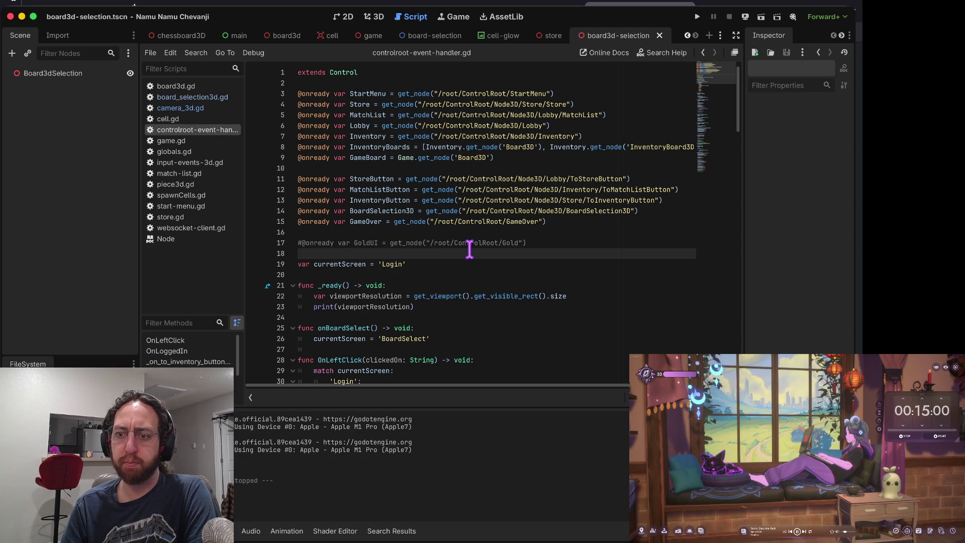
Review OnLeftClick's clickedOn parameter and the SetBoardId and hideAll() calls in its match cases
scroll(469, 249, down, 7)
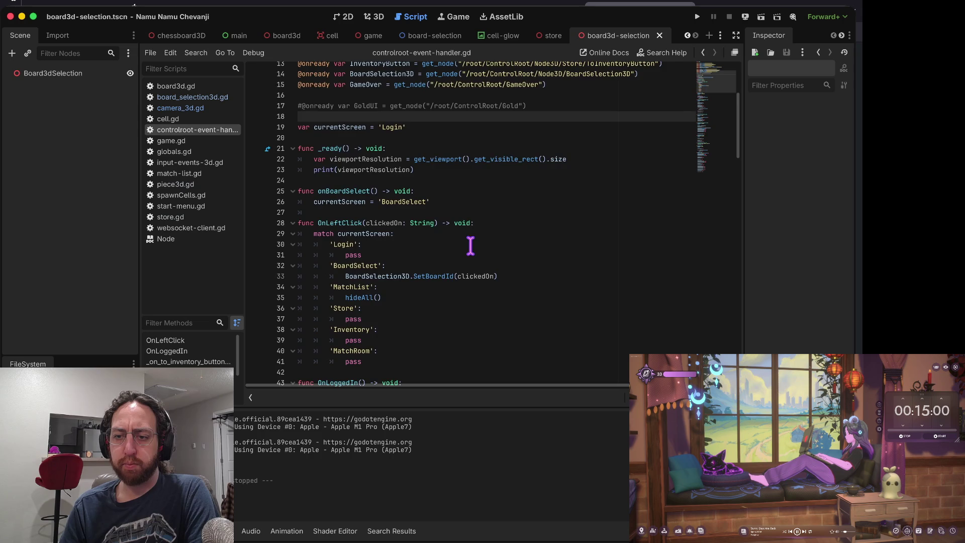
scroll(422, 162, down, 1)
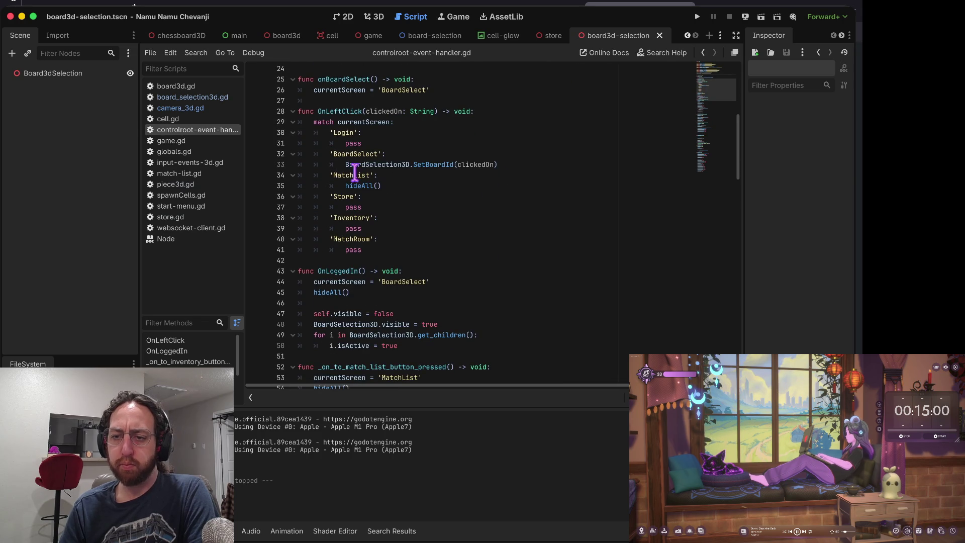
click(326, 113)
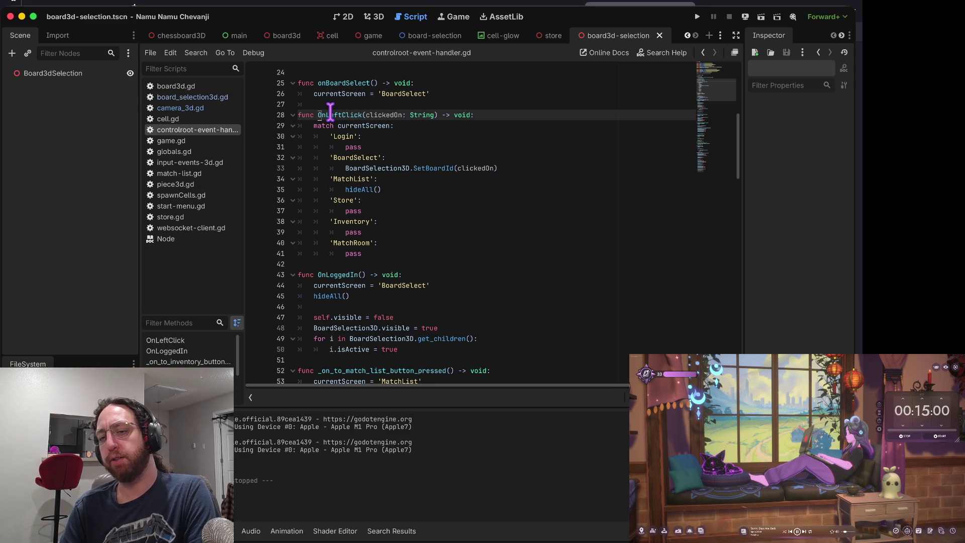
drag(319, 115, 435, 115)
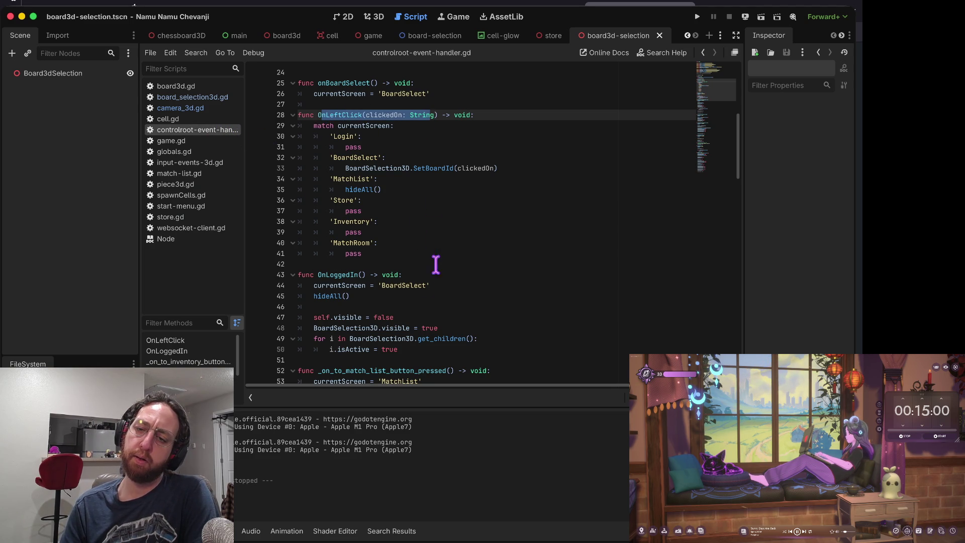
click(377, 102)
mouse_move(314, 136)
mouse_down()
mouse_move(391, 221)
mouse_move(396, 248)
mouse_move(362, 134)
mouse_move(415, 248)
mouse_move(389, 186)
mouse_move(405, 265)
mouse_move(404, 256)
mouse_up()
click(358, 113)
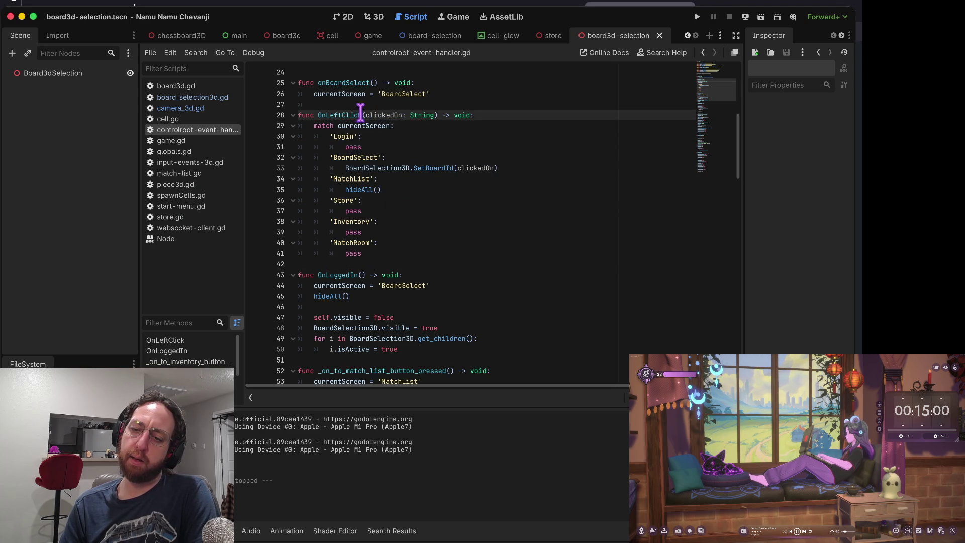
double_click(373, 114)
double_click(385, 113)
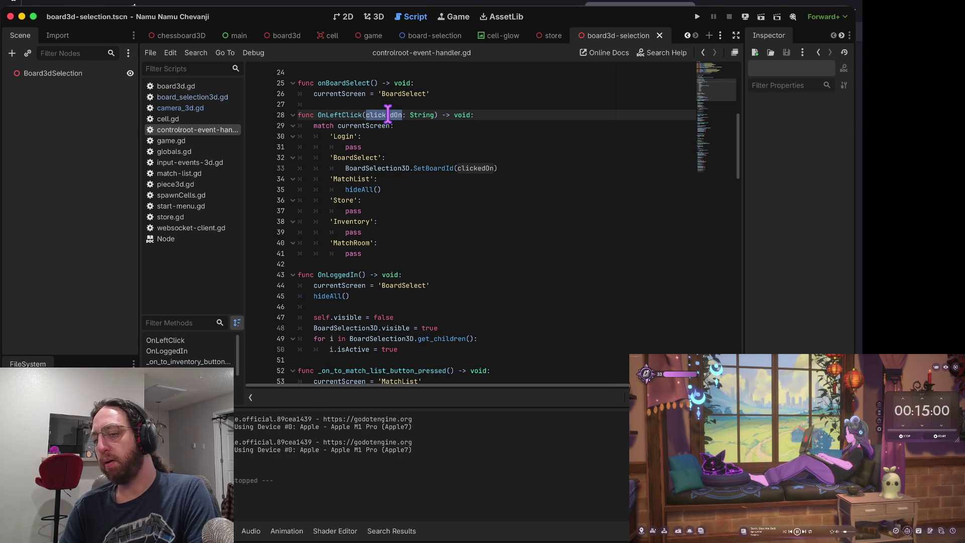
click(376, 114)
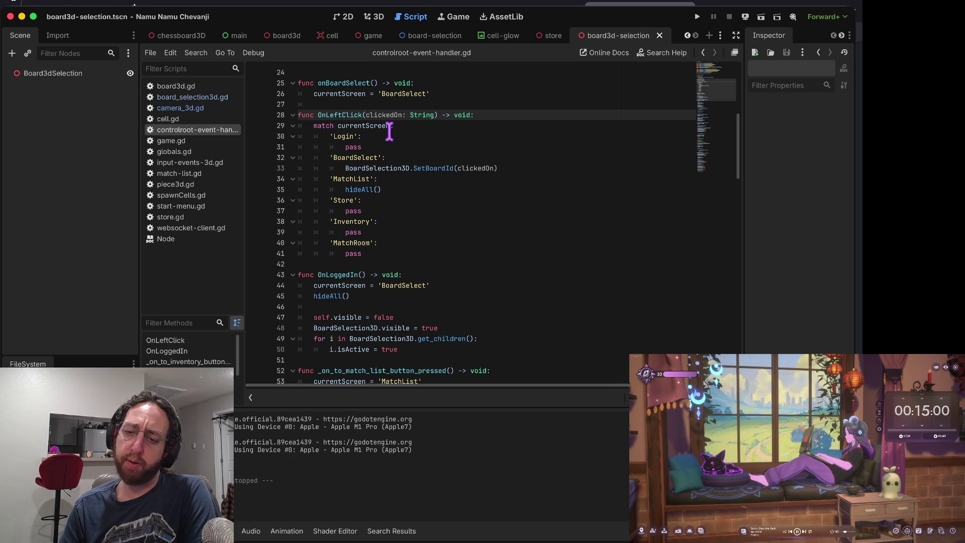
drag(330, 167, 523, 168)
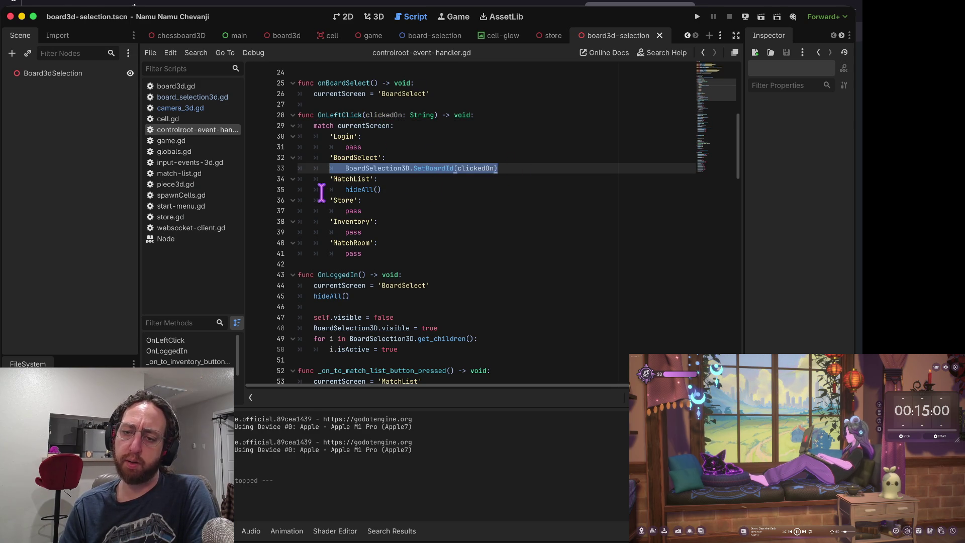
drag(321, 191, 442, 189)
click(435, 189)
click(383, 115)
click(366, 189)
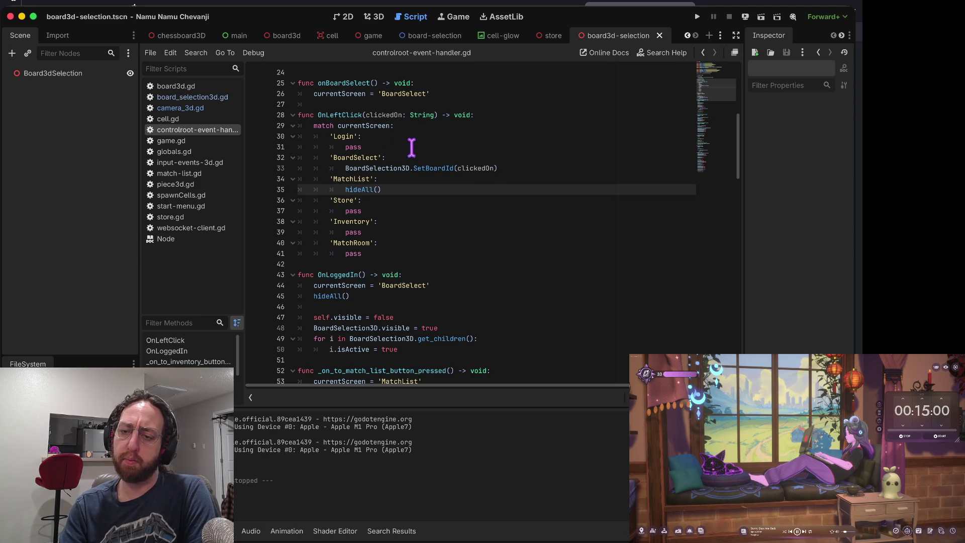
Replace the hideAll() call under the 'MatchList' case with pass
key(shift+Home)
key(BackSpace)
text(pass)
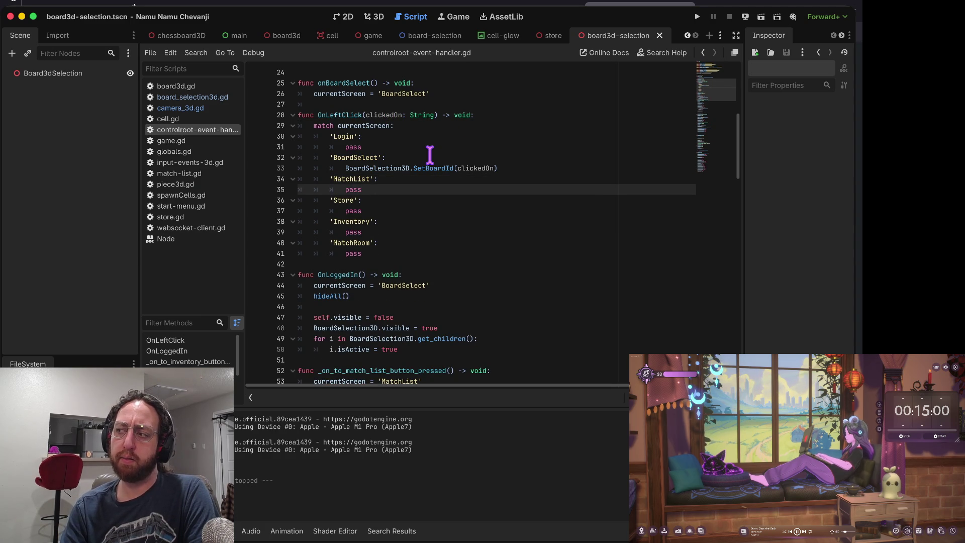
Add Store.ItemClicked(clickedOn) under 'Store', remove its pass, and save the script
key(Down)
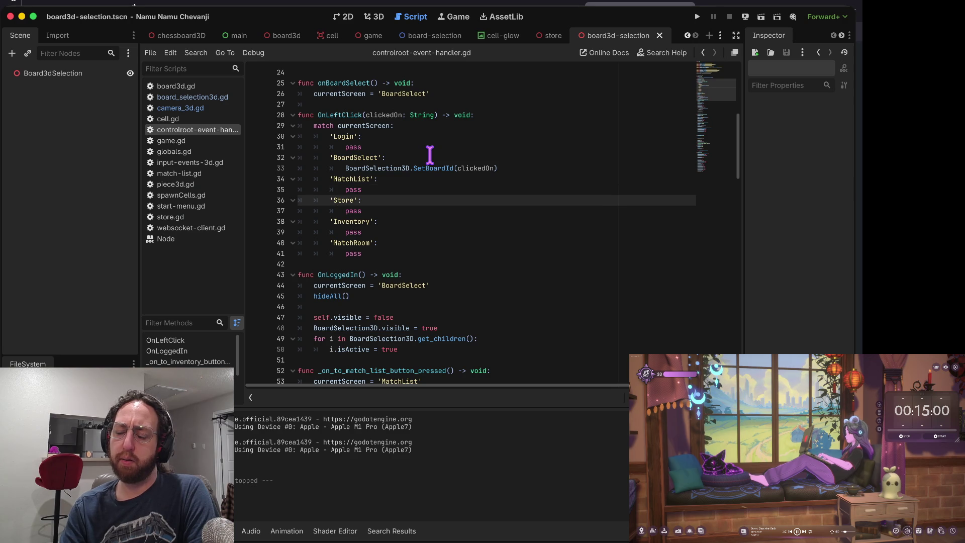
key(Return)
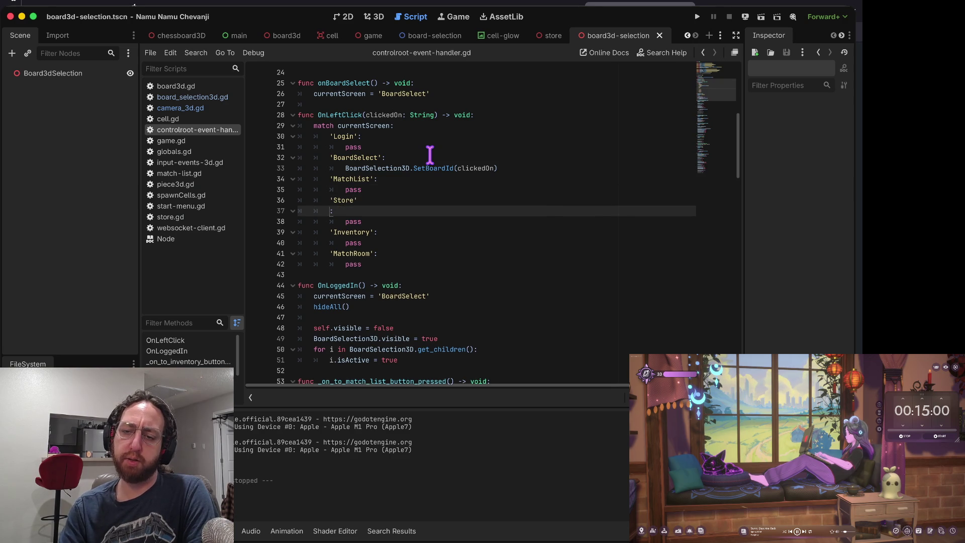
text(.)
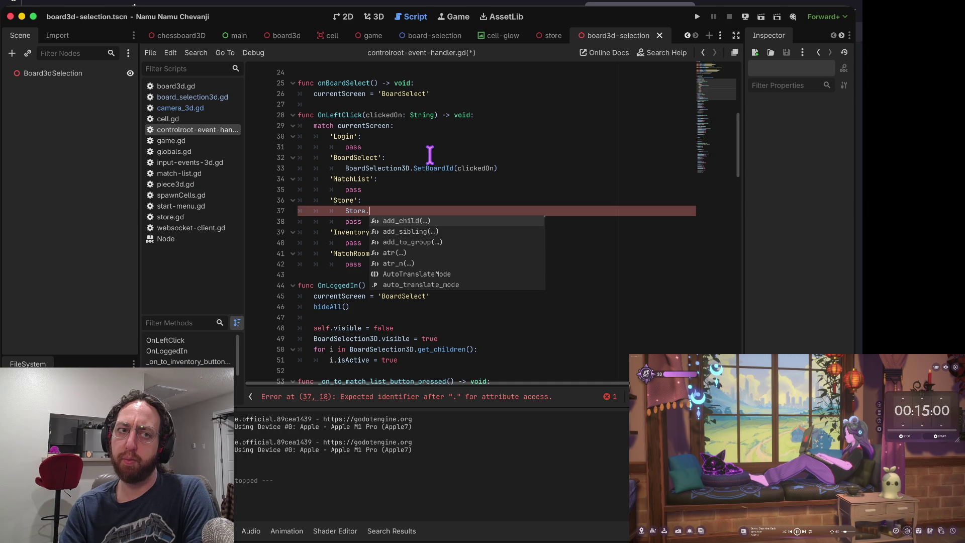
text(ItemClicked(clickedOn)
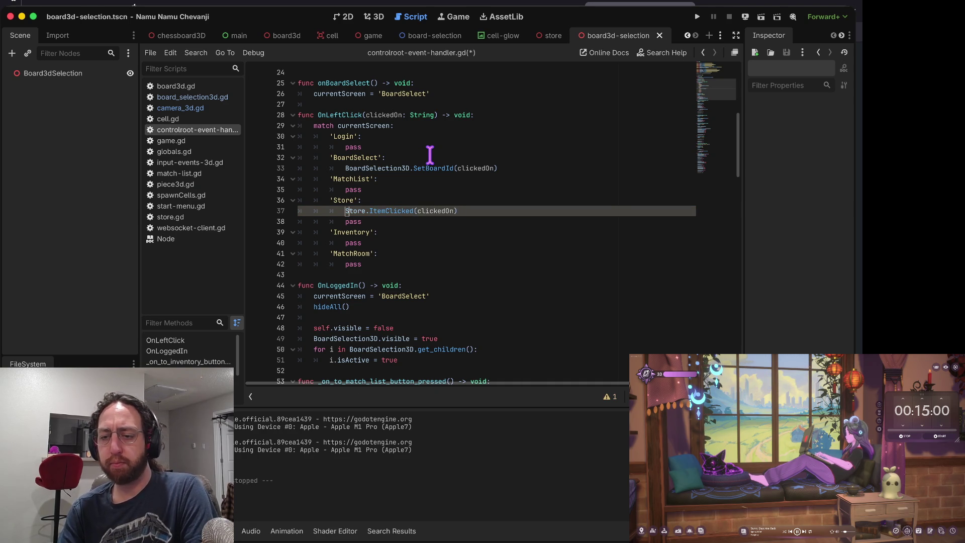
key(Down)
key(ctrl+shift+k)
key(Up)
key(ctrl+s)
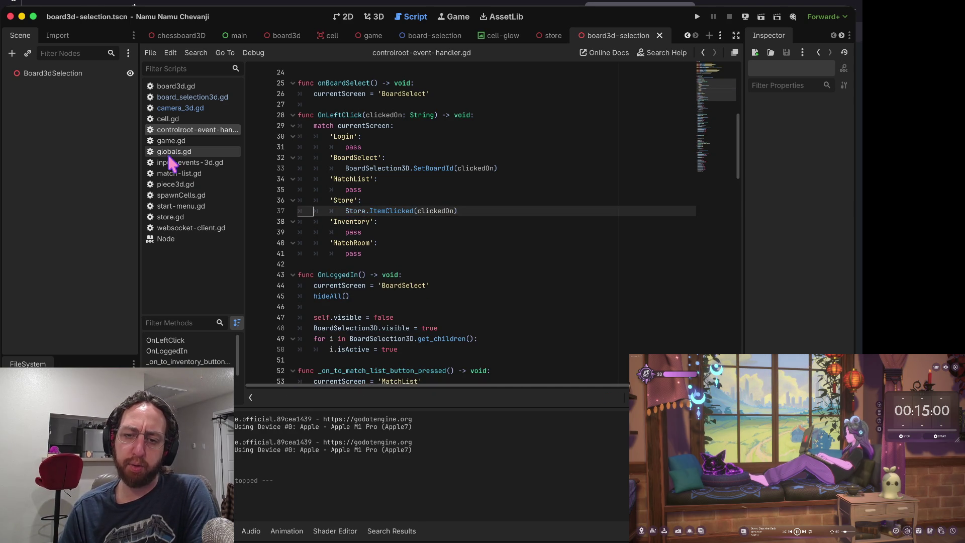
click(171, 162)
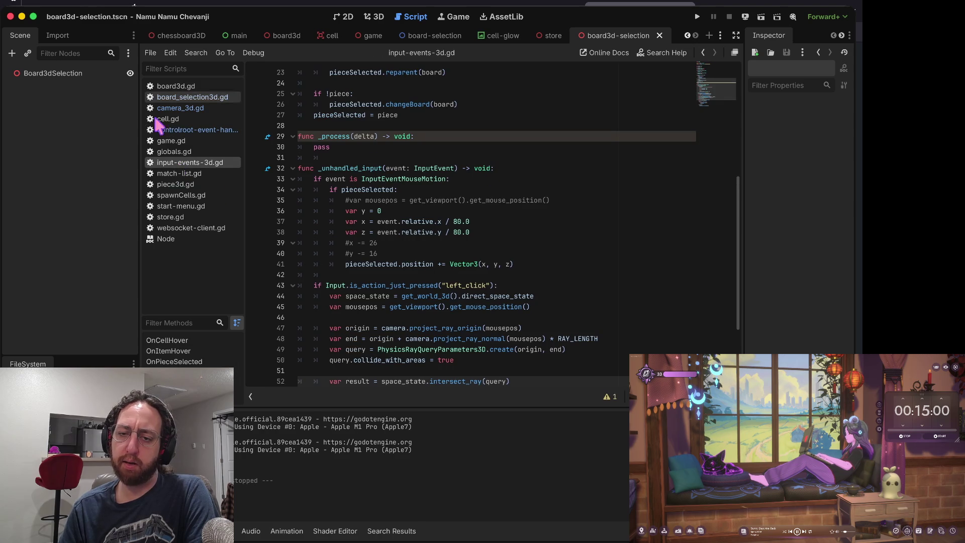
scroll(382, 206, down, 3)
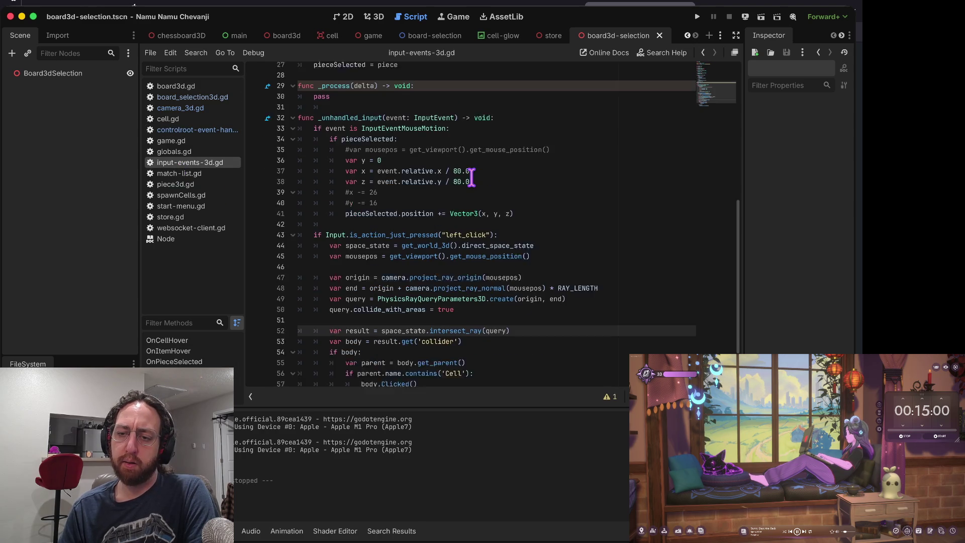
scroll(341, 165, down, 1)
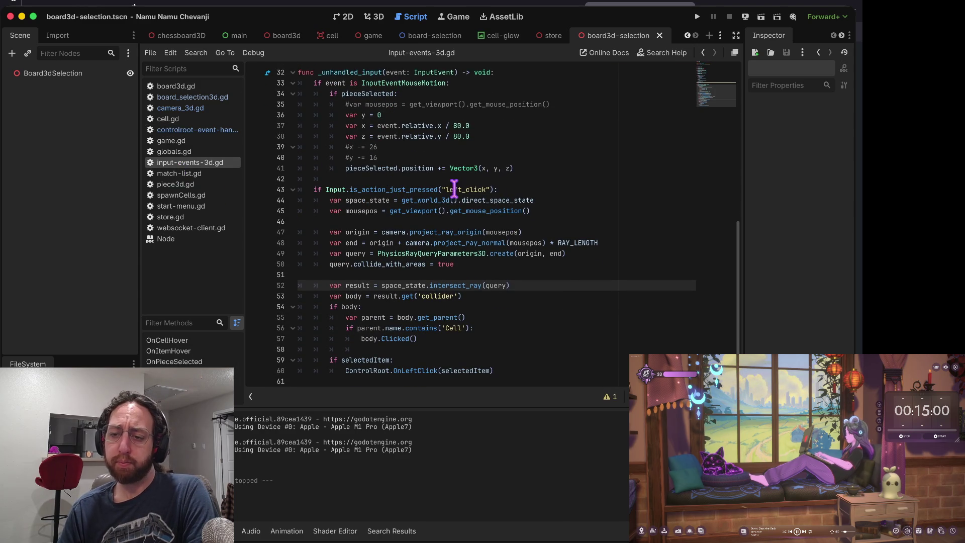
drag(333, 200, 553, 200)
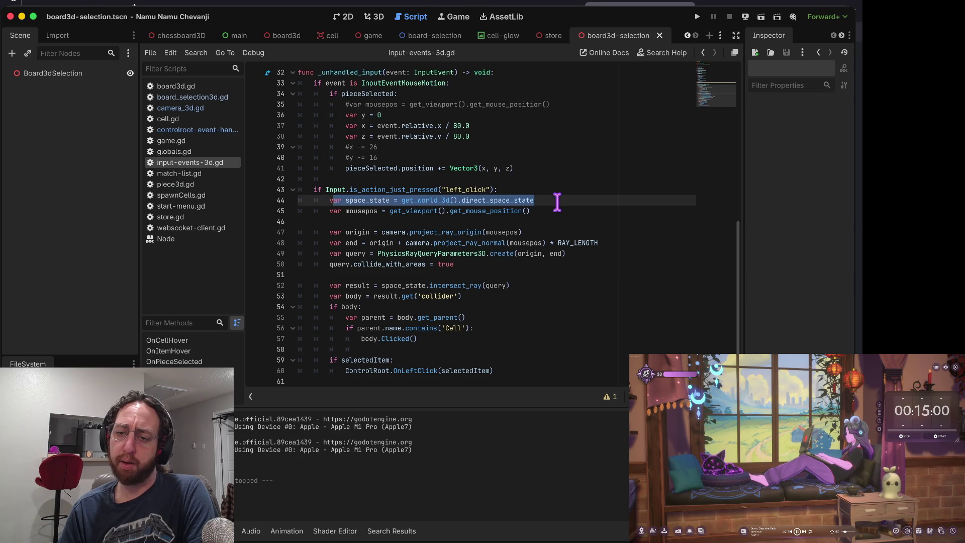
double_click(372, 200)
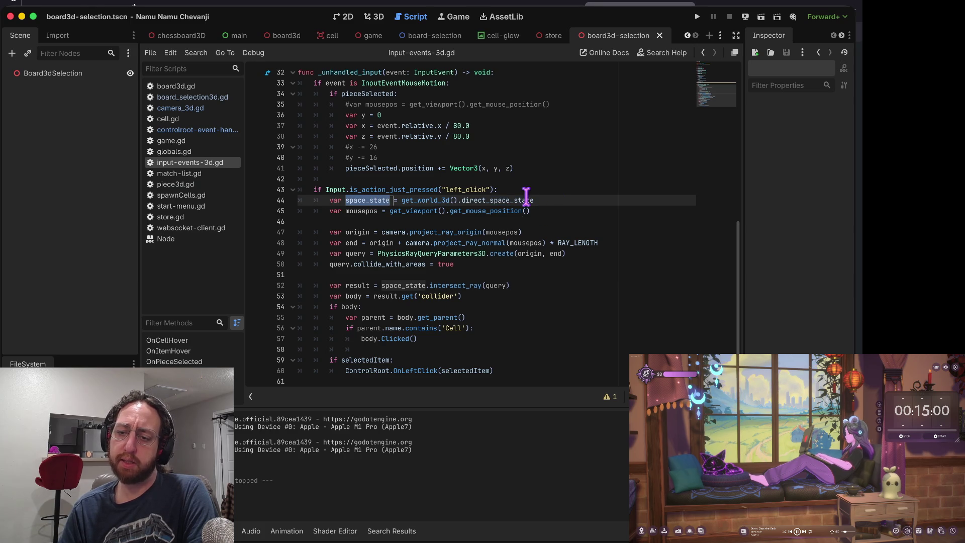
click(350, 211)
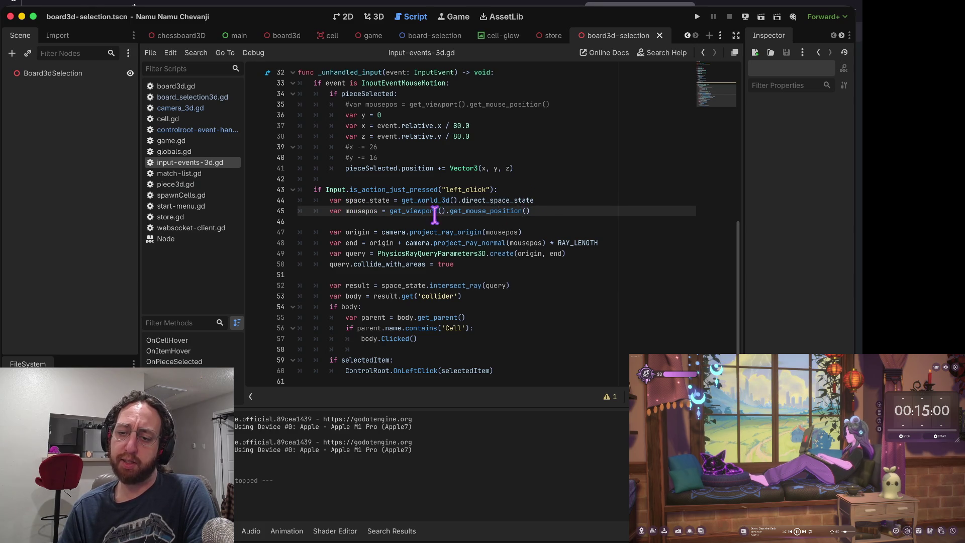
mouse_move(502, 211)
drag(345, 232, 554, 235)
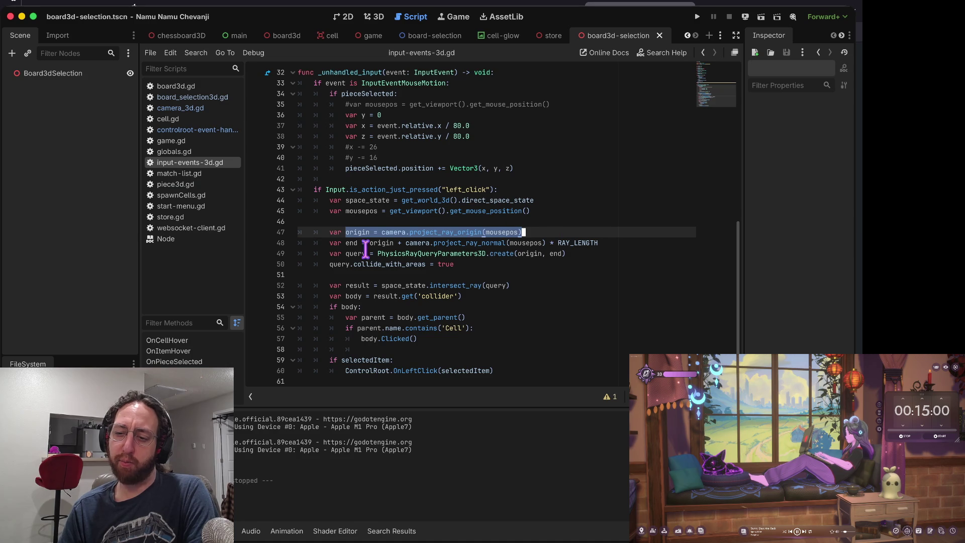
mouse_move(512, 246)
mouse_down()
mouse_move(597, 241)
mouse_move(422, 253)
mouse_up()
click(392, 251)
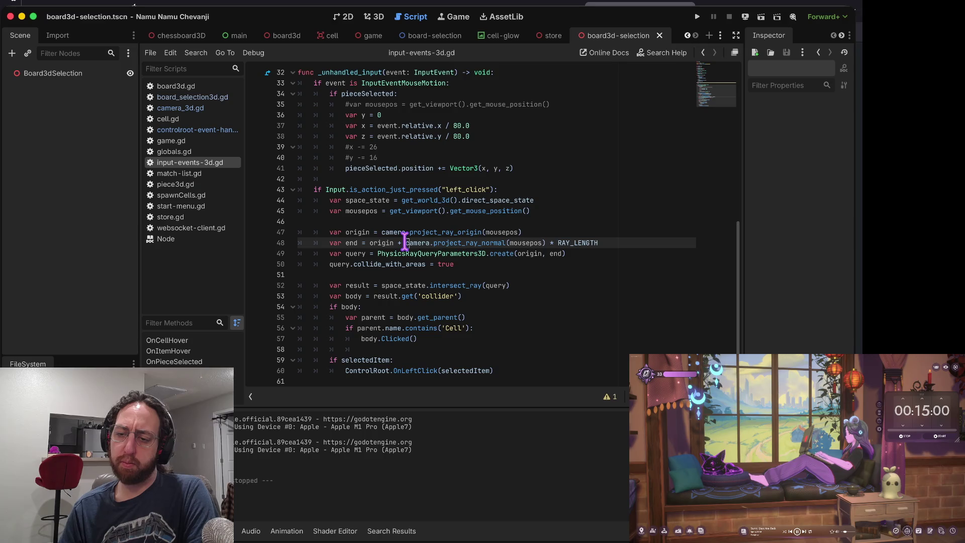
click(383, 232)
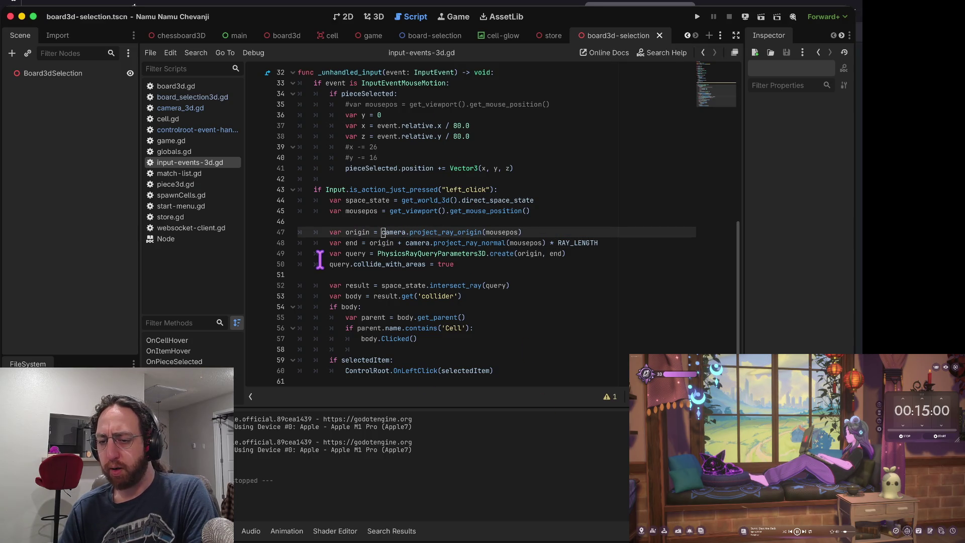
drag(320, 259, 465, 276)
click(431, 284)
click(308, 319)
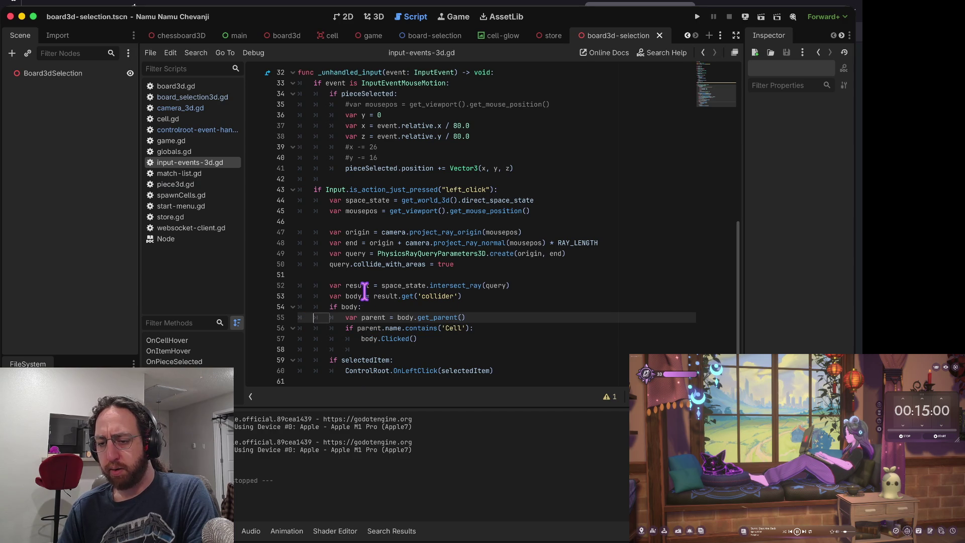
click(363, 328)
drag(361, 338, 422, 338)
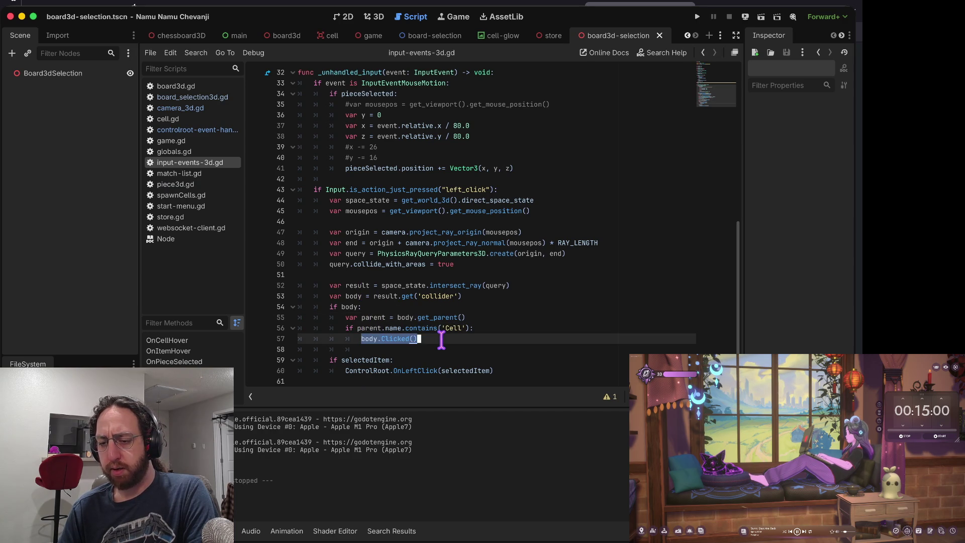
mouse_move(314, 328)
mouse_down()
mouse_move(461, 327)
mouse_move(329, 339)
mouse_up()
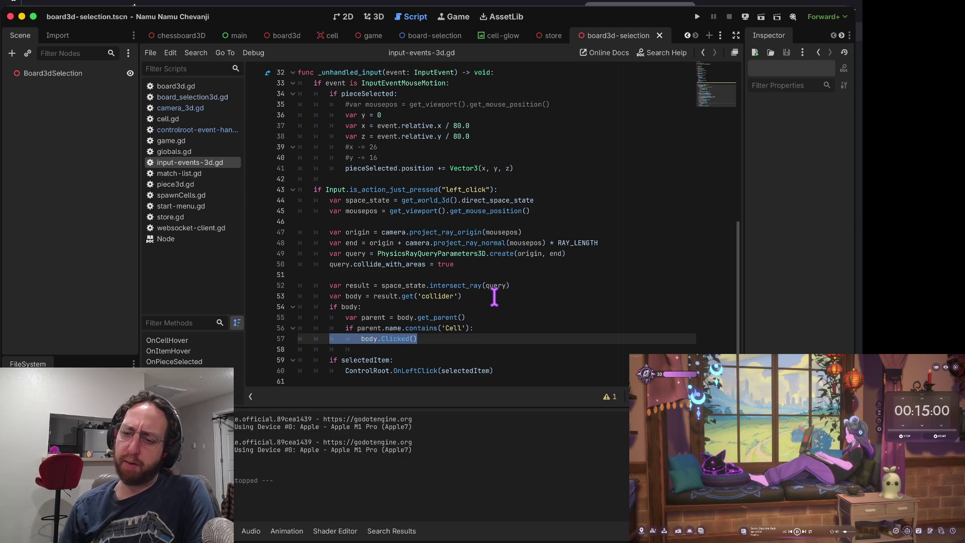
Add a new indented line after line 58 in input-events-3d.gd and begin an 'if parent' check
click(427, 351)
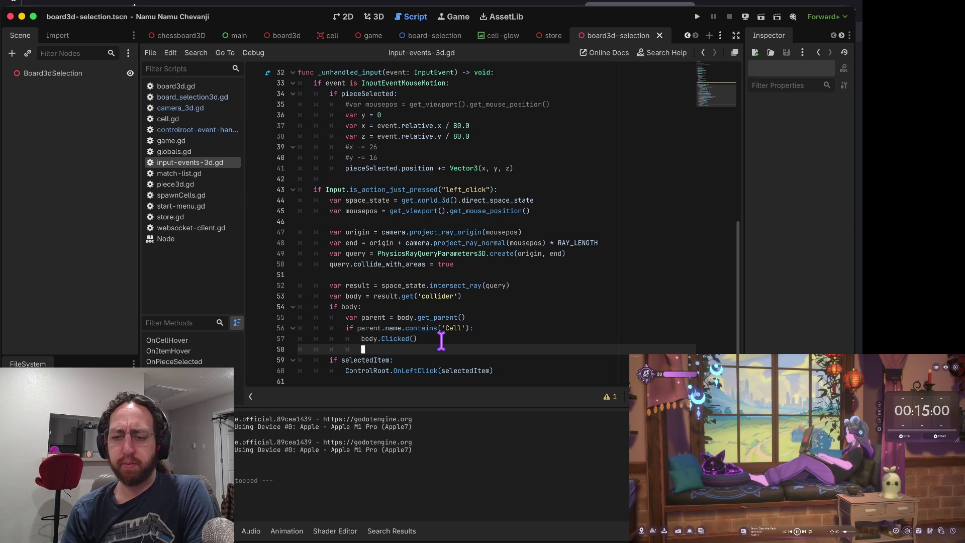
key(Up)
key(Up)
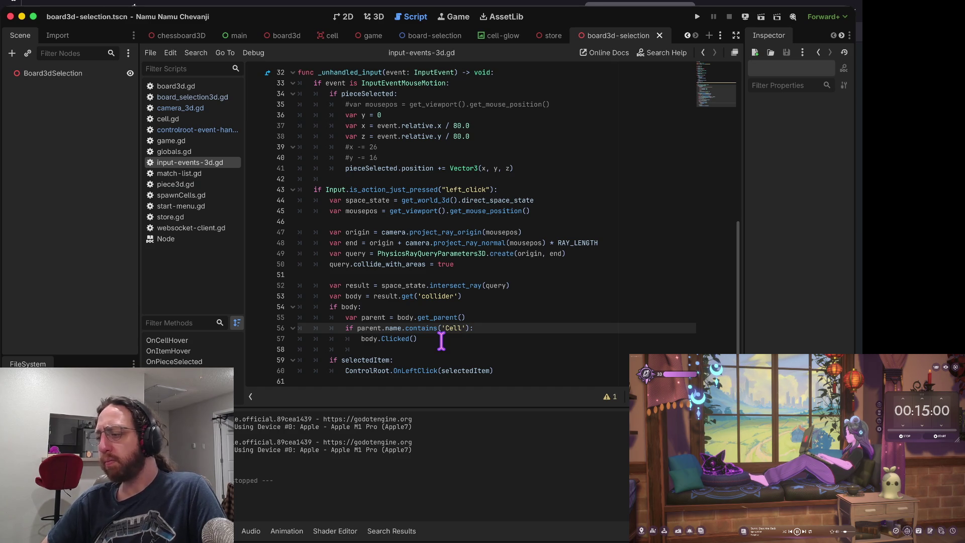
key(Down)
key(Down)
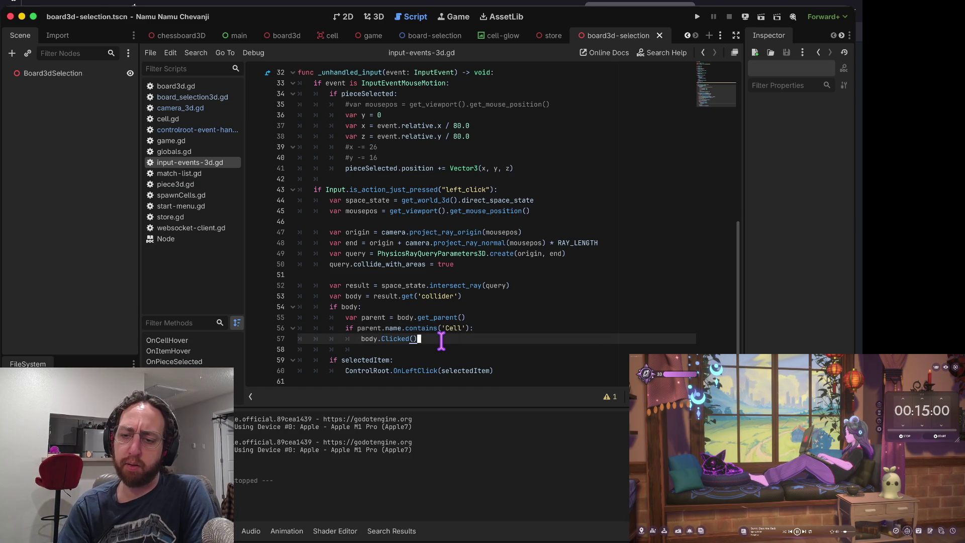
key(Return)
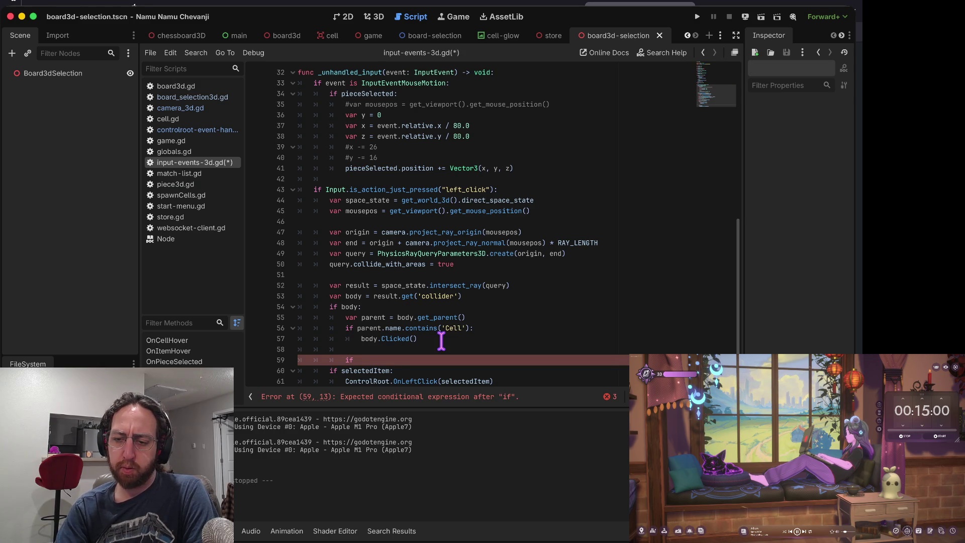
text(parent)
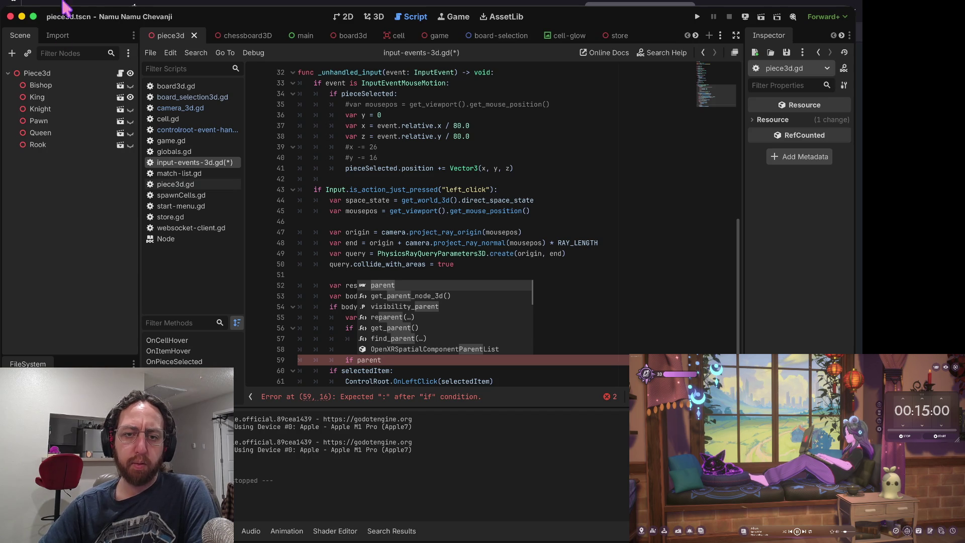
Add an Area3D child node under the Piece3d root
right_click(37, 73)
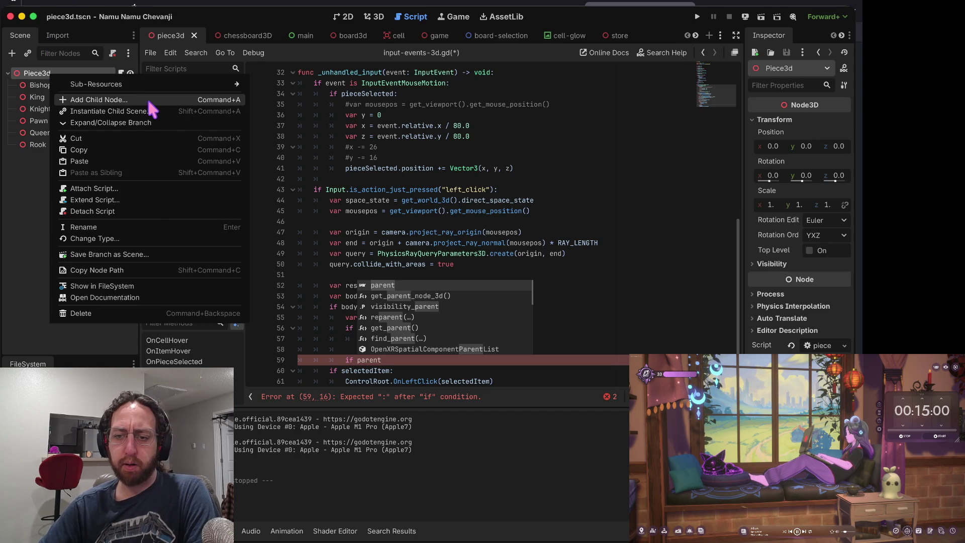
click(146, 99)
text(aread)
key(BackSpace)
key(BackSpace)
key(BackSpace)
text(read)
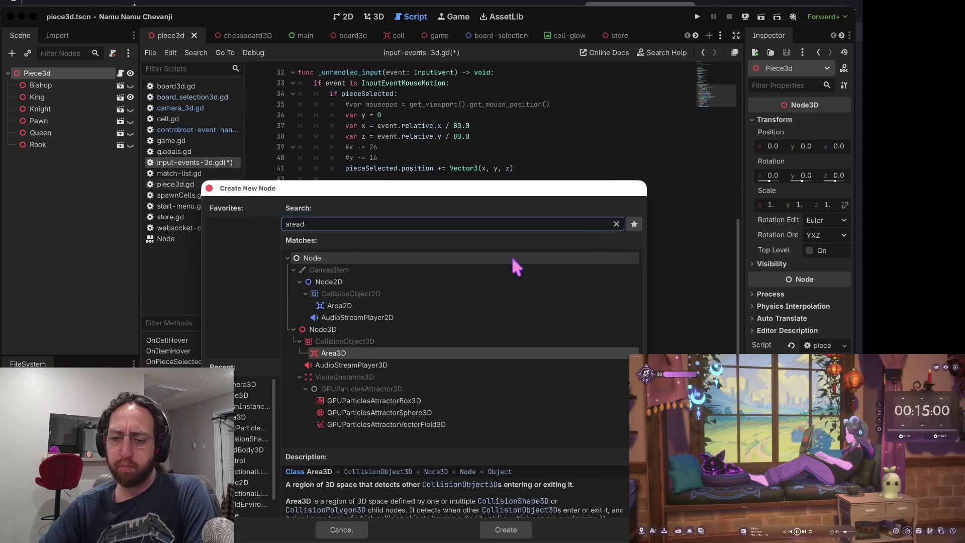
click(395, 355)
click(522, 532)
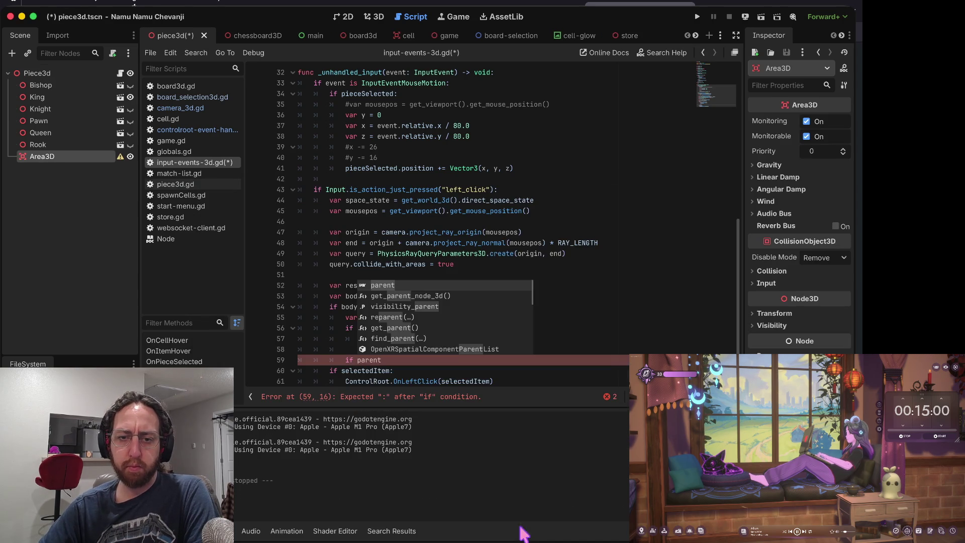
Add a CollisionShape3D under Area3D and give it a new CapsuleShape3D
right_click(47, 160)
click(75, 163)
text(co)
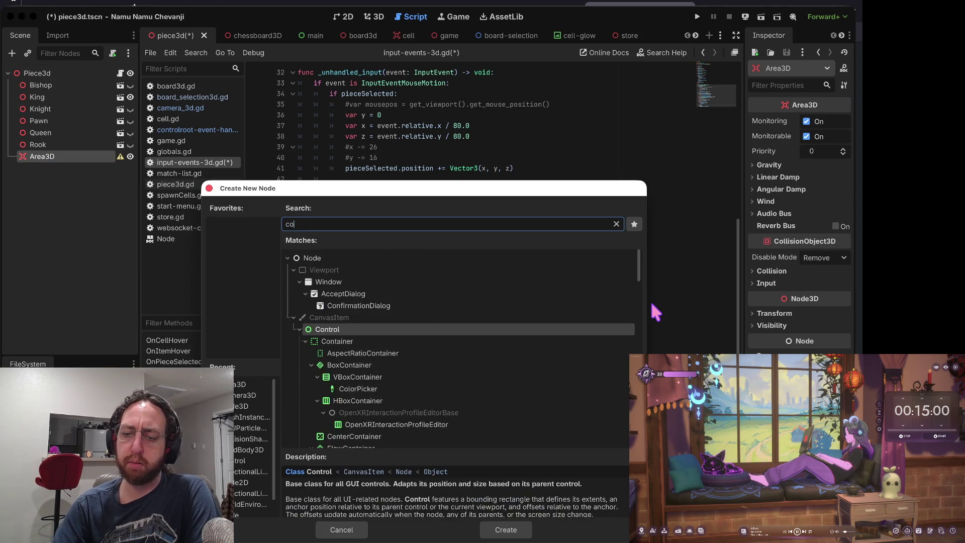
text(lli)
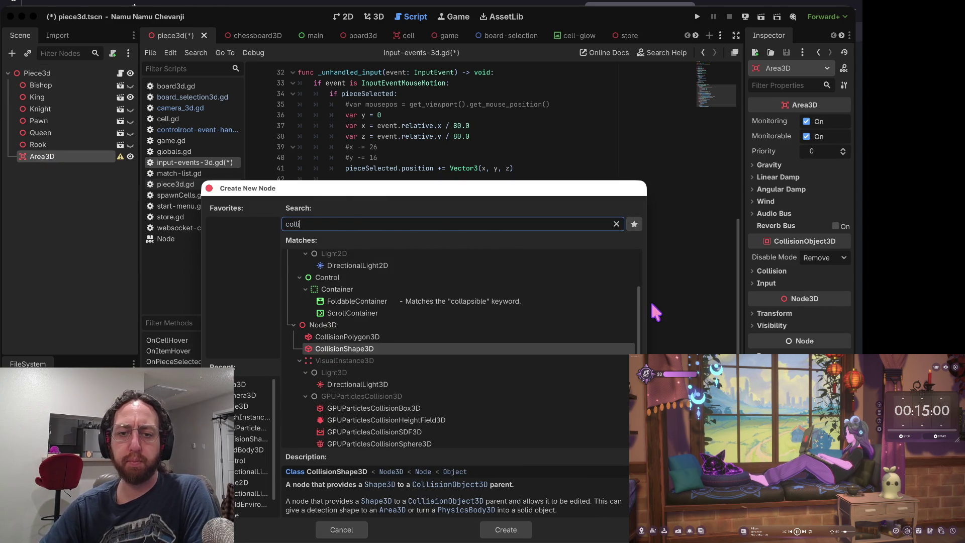
key(Return)
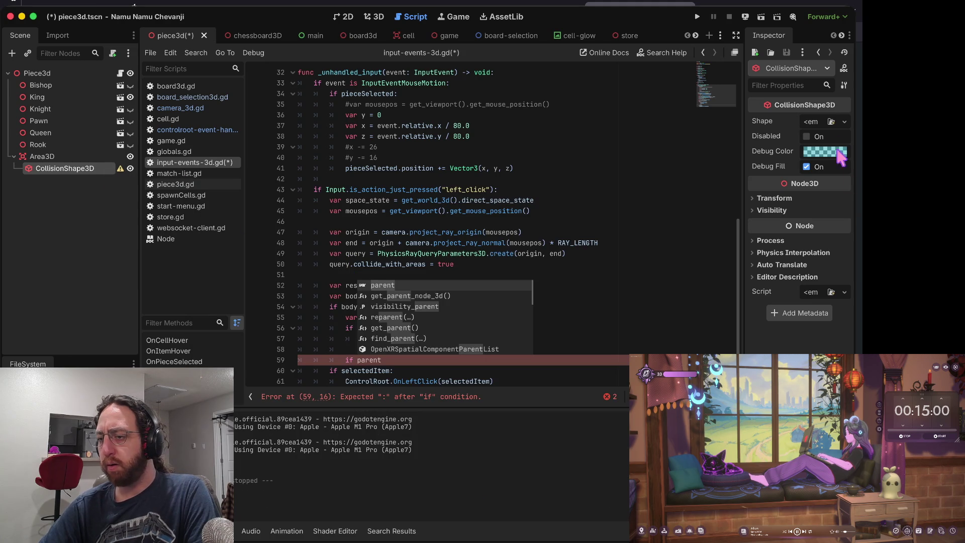
drag(742, 123, 702, 125)
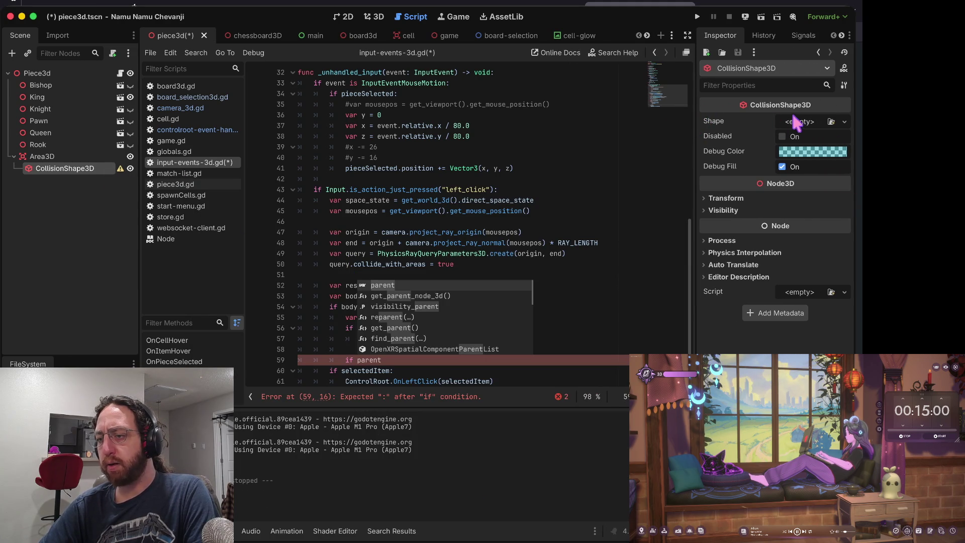
click(793, 122)
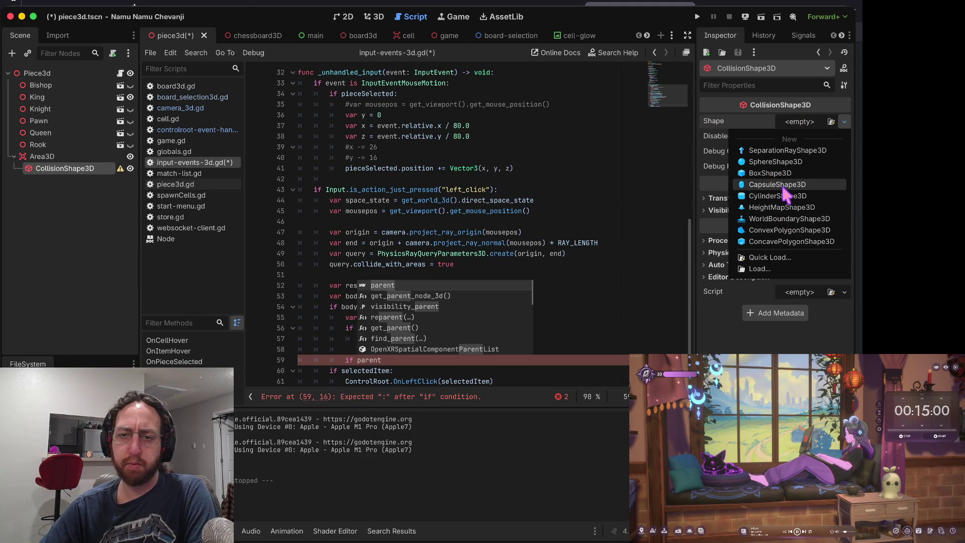
click(786, 192)
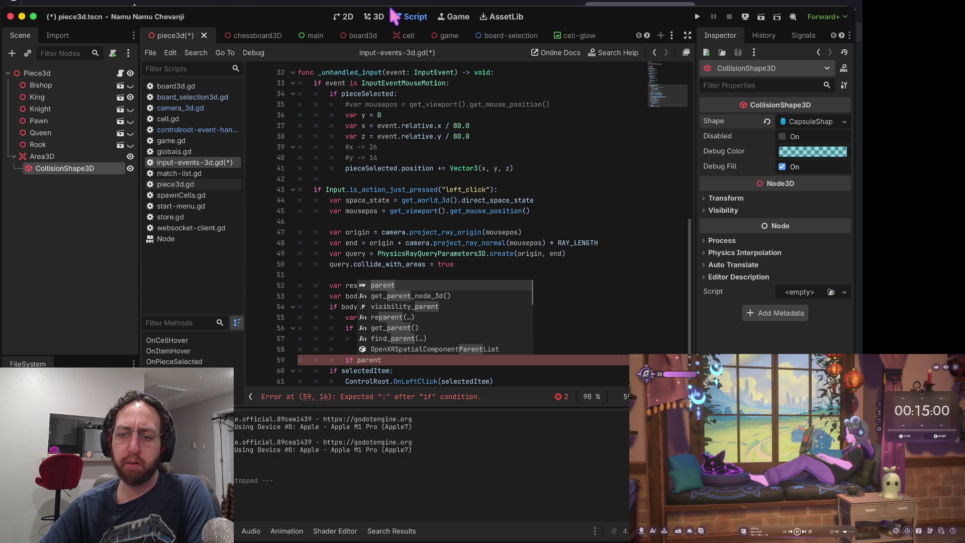
Switch to the 3D view and make the Bishop, Knight and Pawn models visible
click(381, 16)
click(131, 85)
click(130, 109)
click(130, 121)
Make the Queen and Rook models visible and inspect the Area3D and CollisionShape3D nodes
click(131, 132)
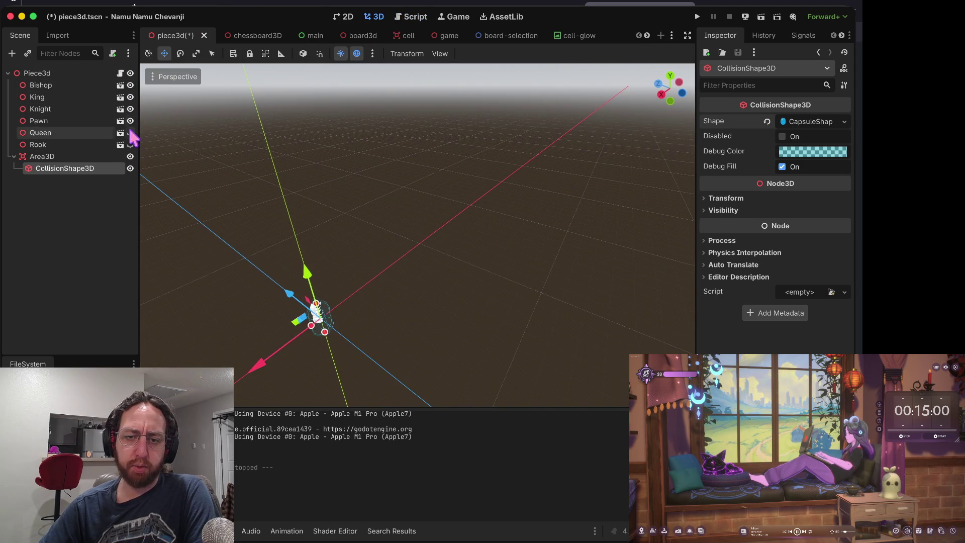
click(130, 144)
click(42, 156)
click(55, 168)
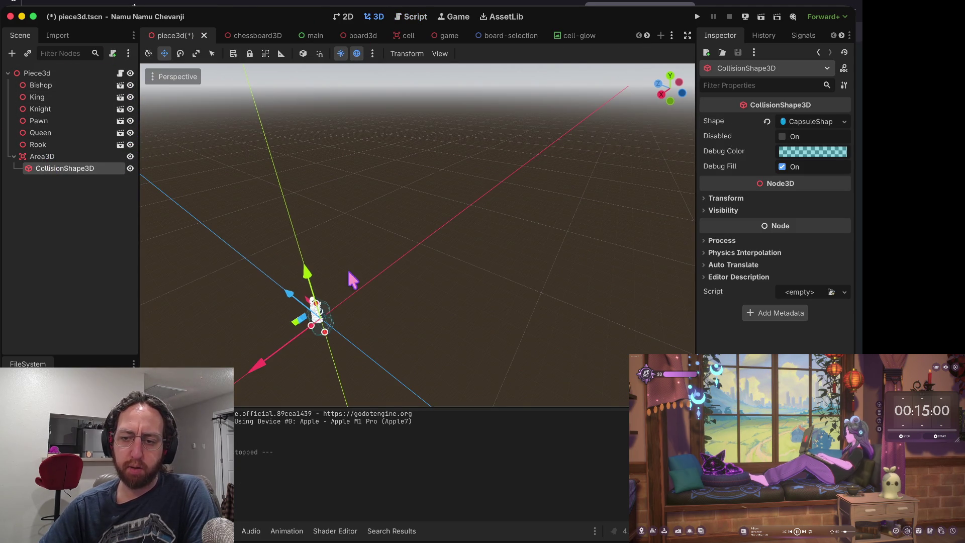
scroll(351, 279, down, 10)
scroll(417, 235, up, 10)
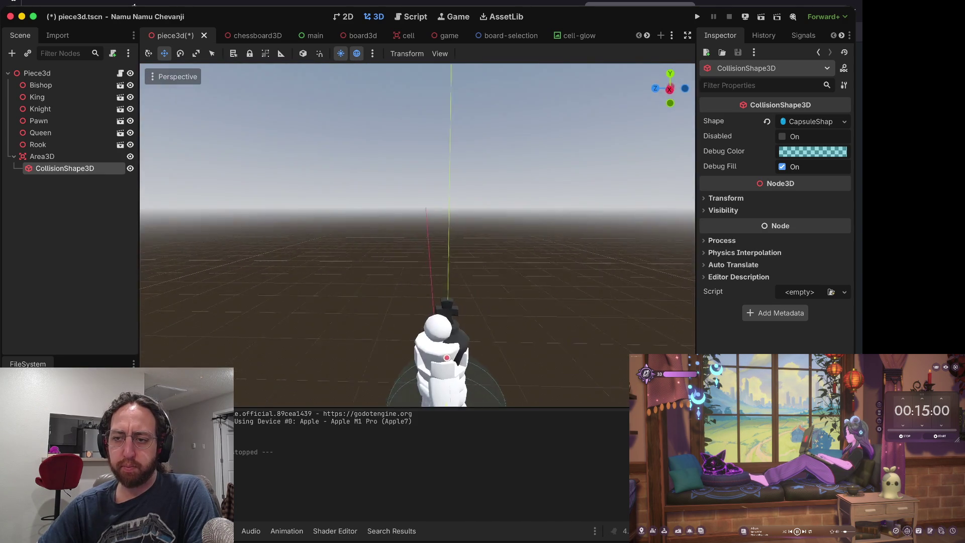
scroll(417, 236, down, 10)
scroll(438, 185, up, 5)
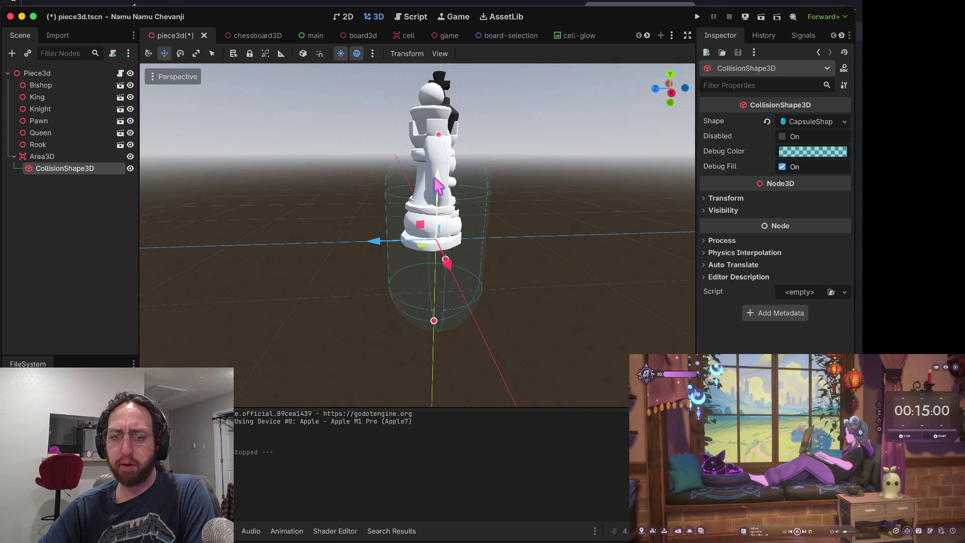
Raise the Area3D and its capsule up around the piece
click(63, 157)
mouse_move(440, 147)
mouse_down()
mouse_move(441, 76)
mouse_move(441, 97)
mouse_up()
scroll(600, 186, up, 5)
scroll(523, 188, down, 5)
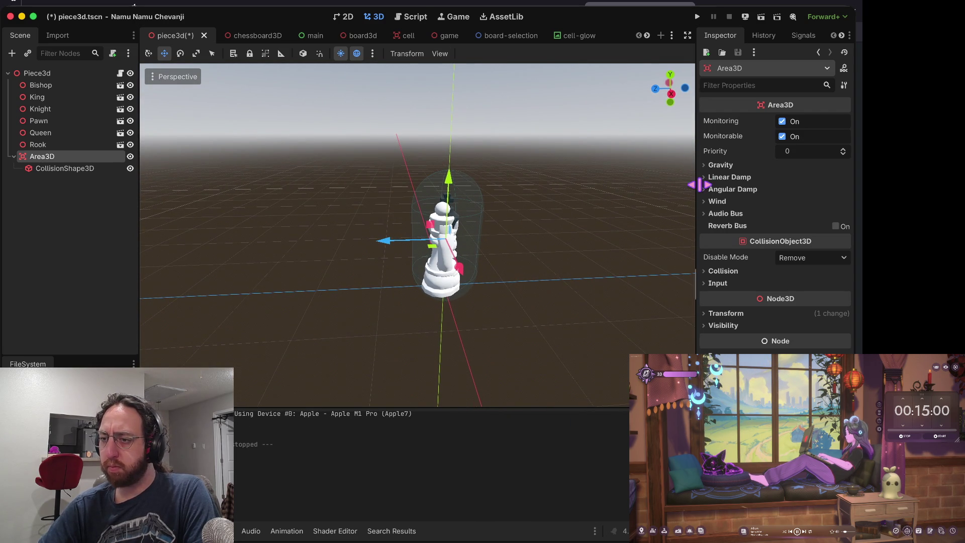
Adjust the capsule's height and radius to about 0.389 radius and 1.553 height
click(65, 168)
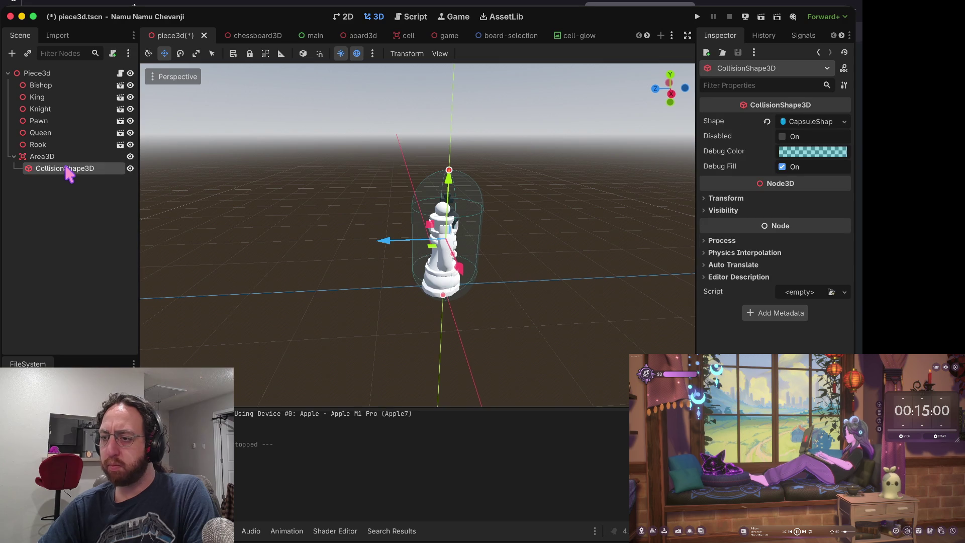
click(811, 122)
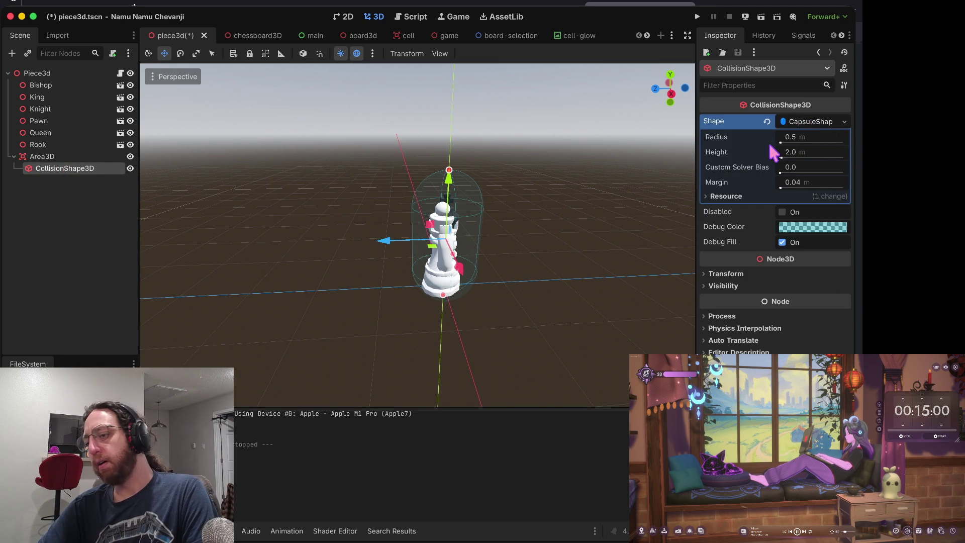
click(738, 273)
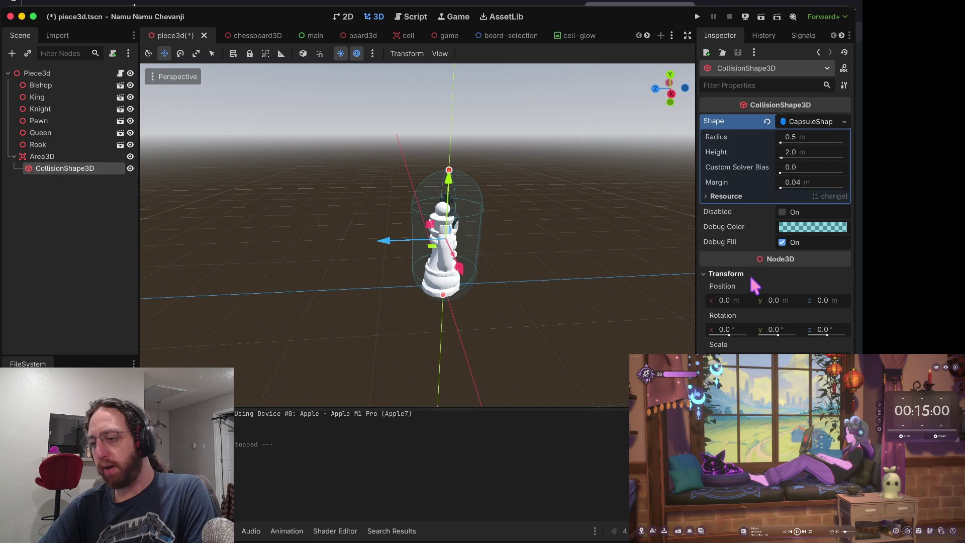
click(721, 274)
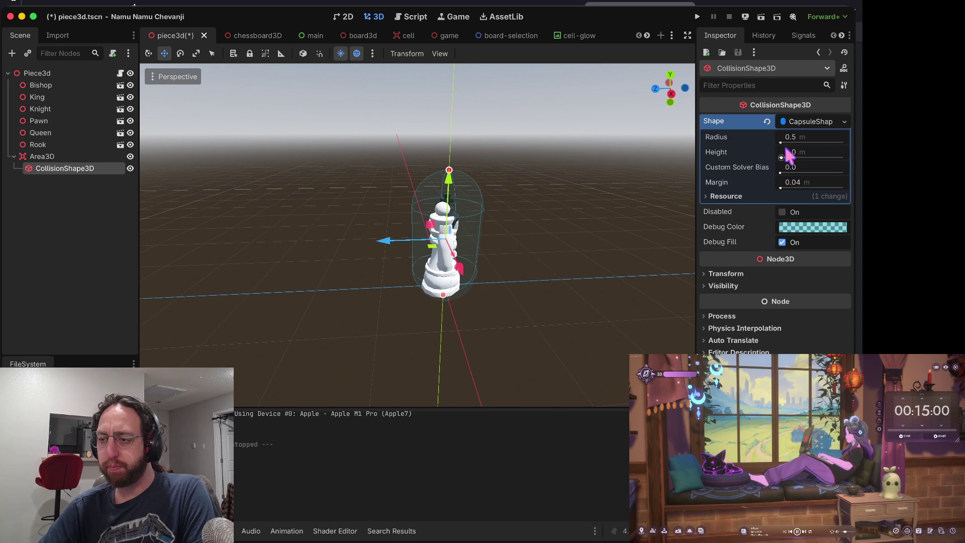
drag(782, 158, 780, 157)
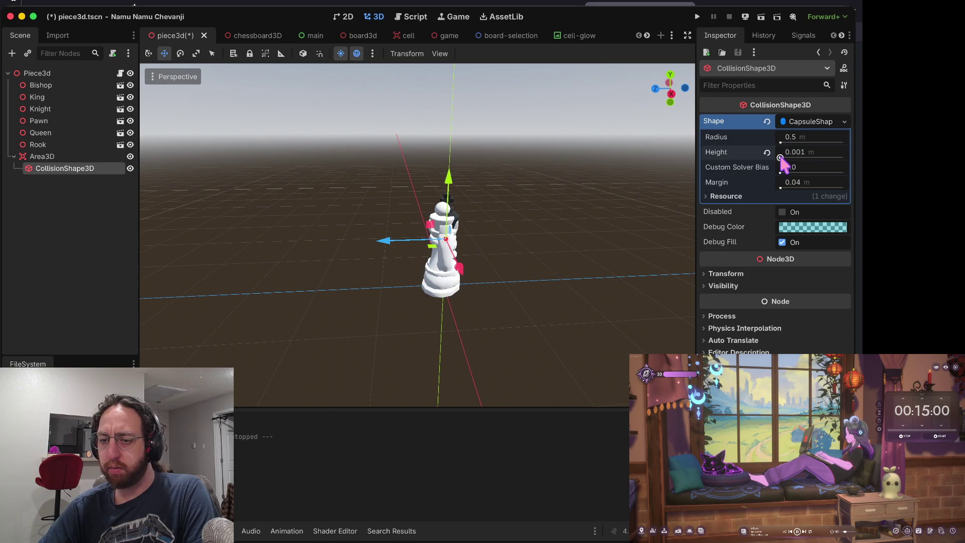
key(ctrl+z)
mouse_move(781, 157)
mouse_down()
mouse_move(780, 142)
mouse_move(782, 157)
mouse_up()
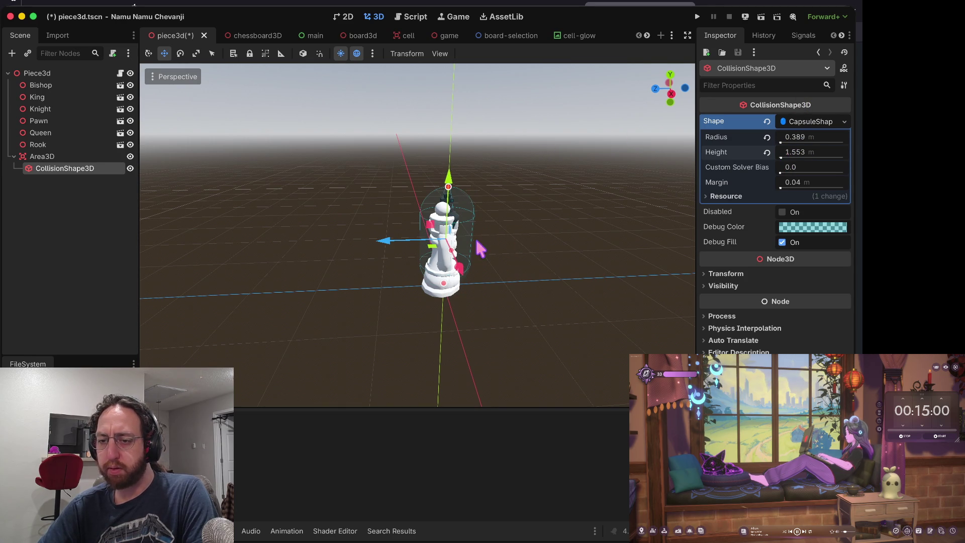
Stretch the collision capsule taller with the scale tool
key(r)
drag(447, 180, 452, 162)
key(w)
click(452, 161)
click(452, 185)
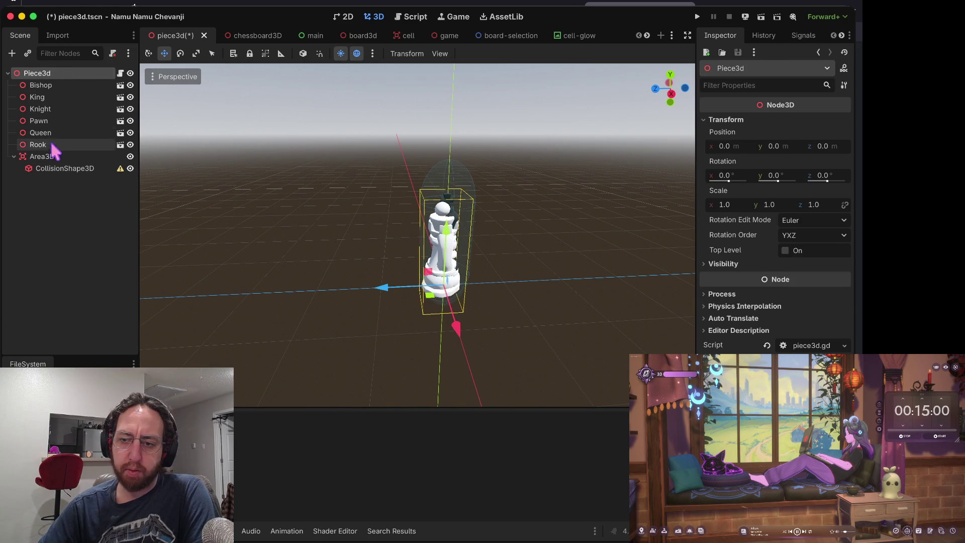
Move the Area3D down around the piece, save, and review the collision shape's warning
click(50, 156)
drag(447, 178, 447, 194)
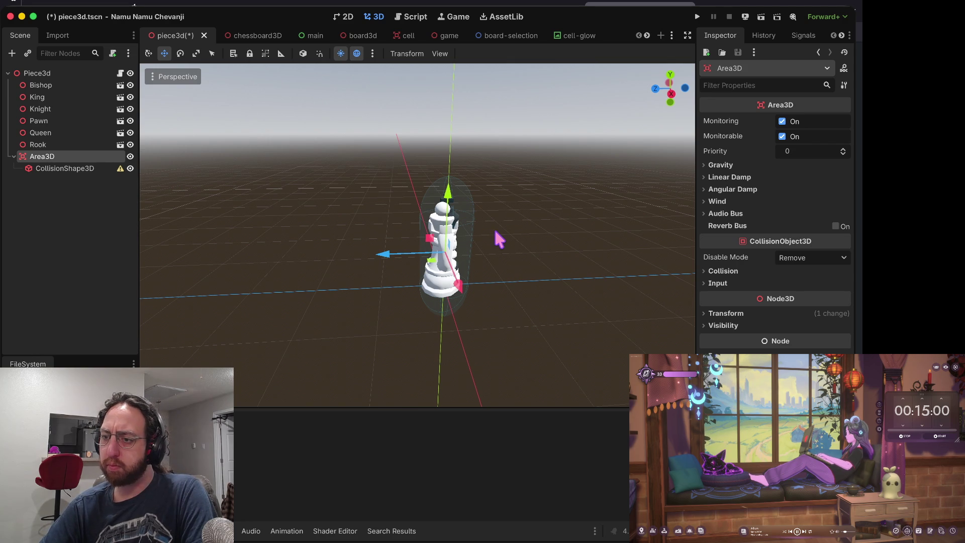
click(31, 168)
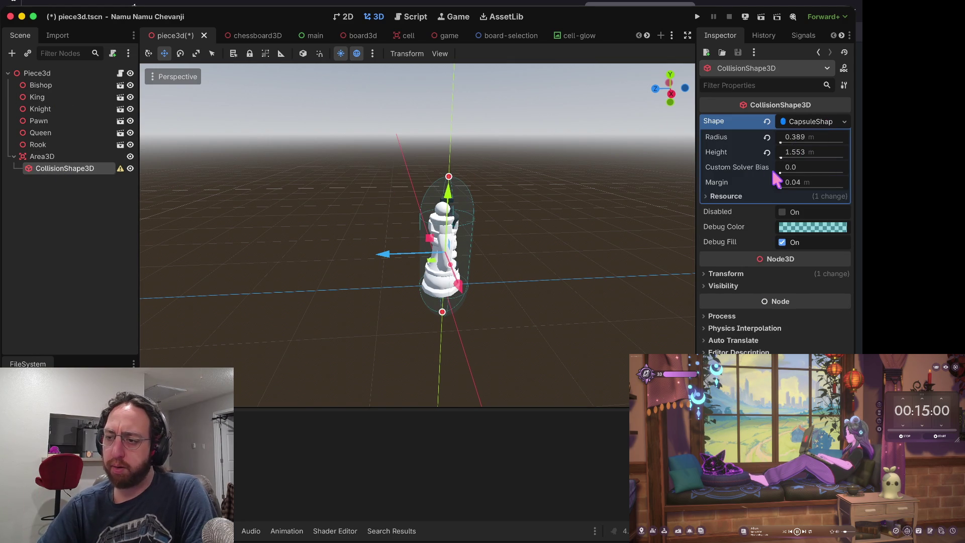
mouse_move(773, 172)
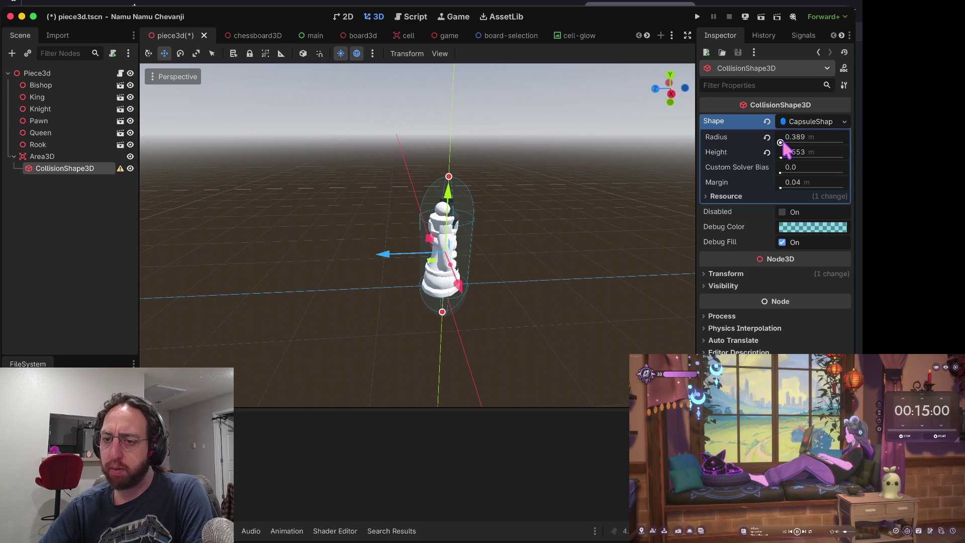
key(ctrl+s)
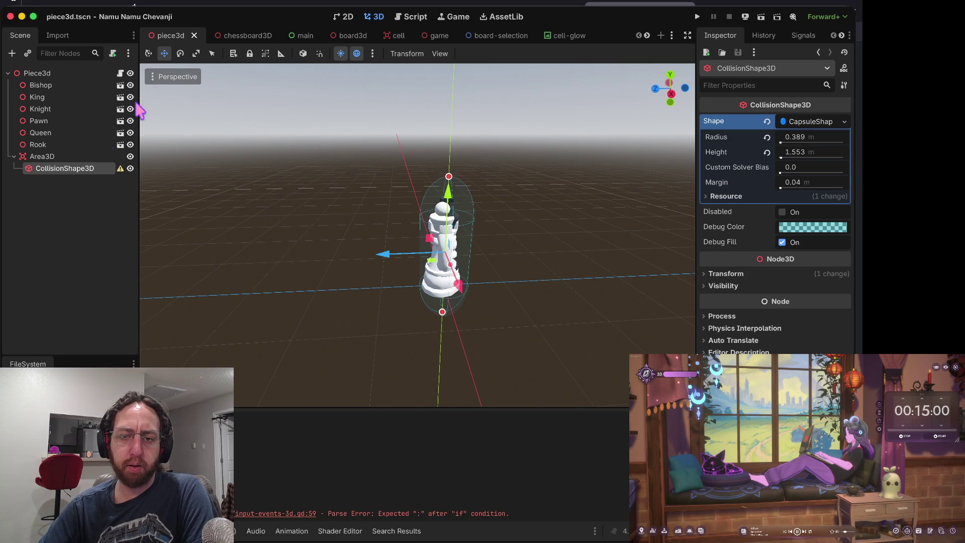
click(121, 169)
key(Escape)
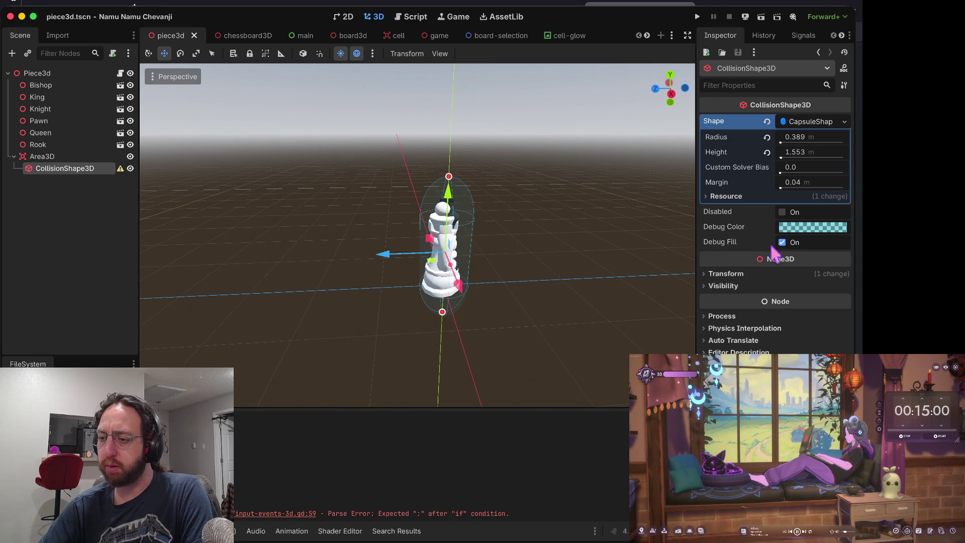
Reset the collision shape's scale and set the capsule to height 2.0 and radius 0.5
click(774, 275)
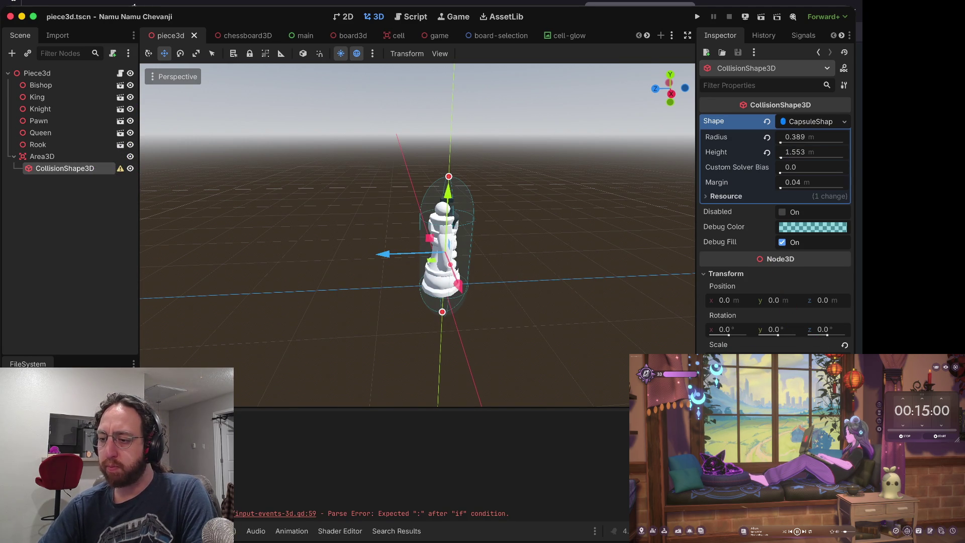
click(845, 345)
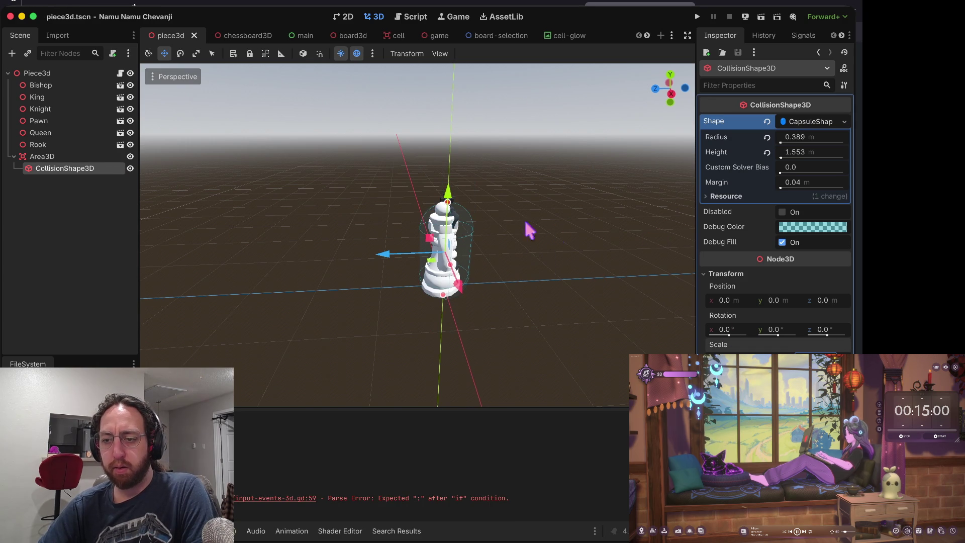
scroll(431, 283, up, 2)
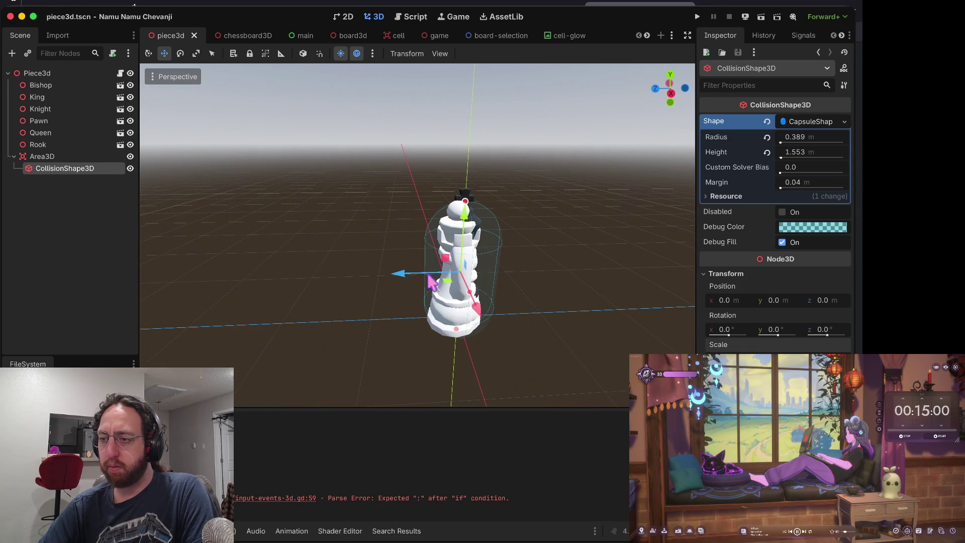
click(799, 152)
text(2)
key(Tab)
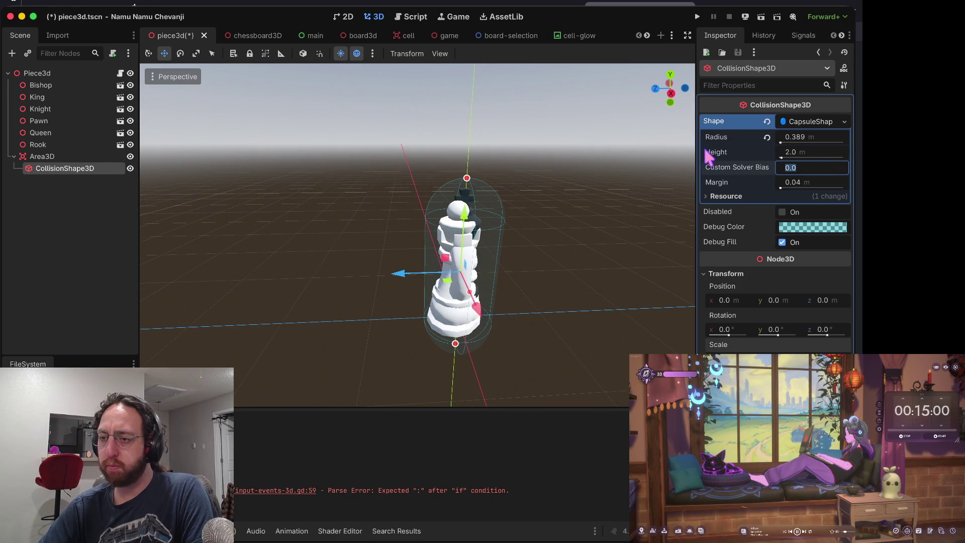
key(ctrl+s)
click(803, 135)
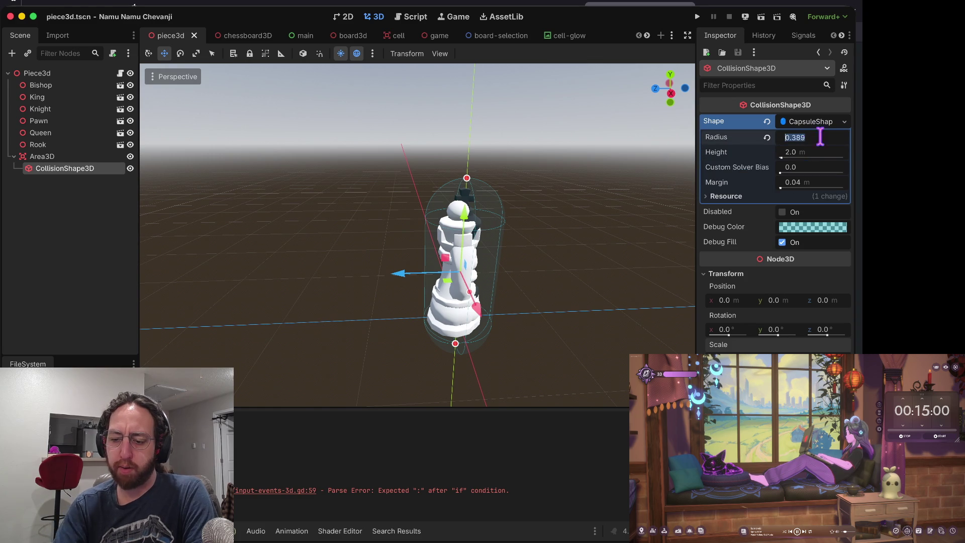
text(.5)
key(Return)
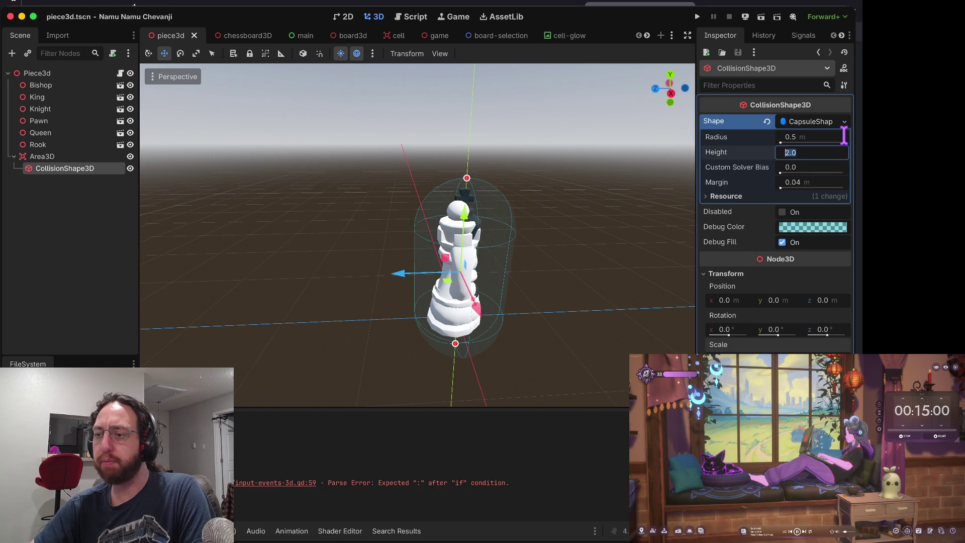
click(622, 211)
Hide all six chess piece models: Bishop, King, Knight, Pawn, Queen and Rook
scroll(538, 276, up, 10)
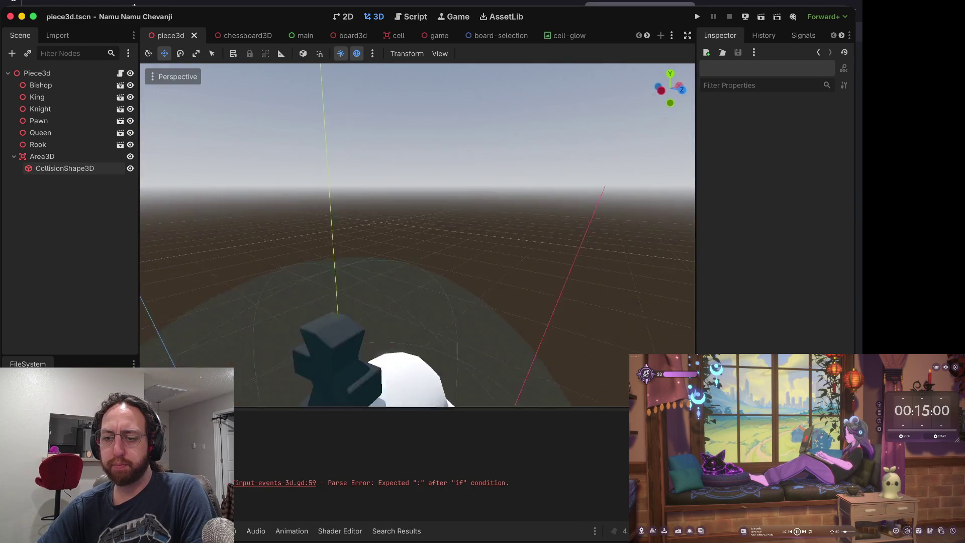
scroll(541, 279, down, 2)
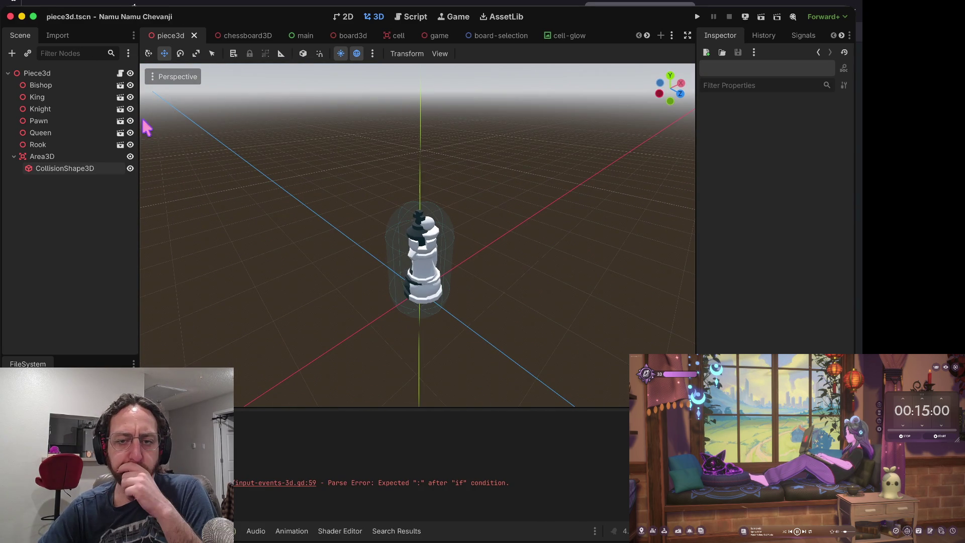
click(130, 85)
click(130, 97)
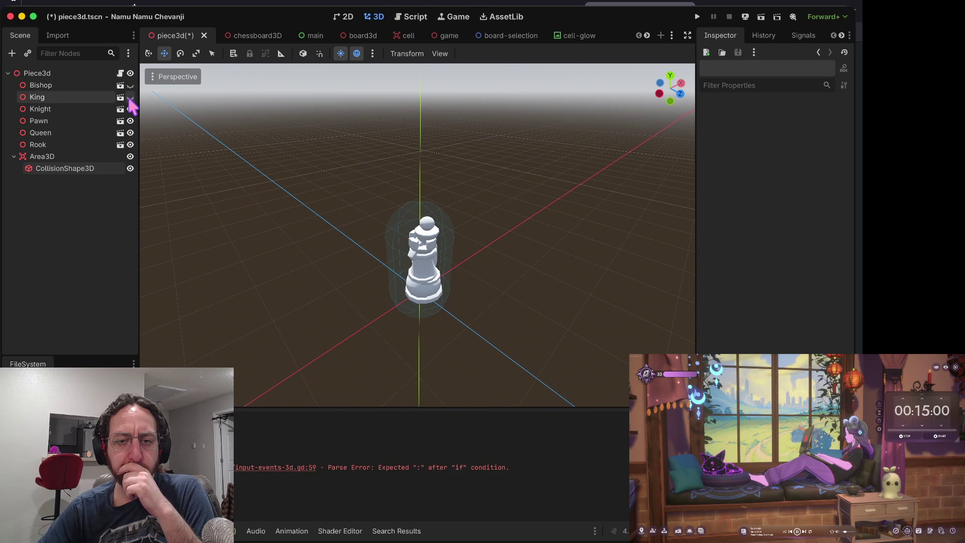
click(130, 108)
click(130, 121)
click(131, 132)
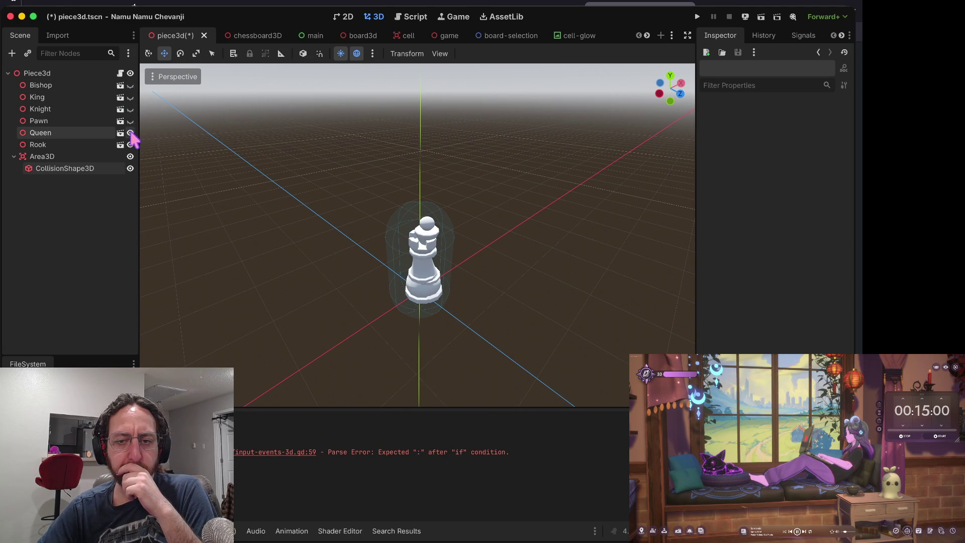
click(130, 144)
Show only the King again, save piece3d, and move to the terminal's input-events-3d.gd
click(130, 97)
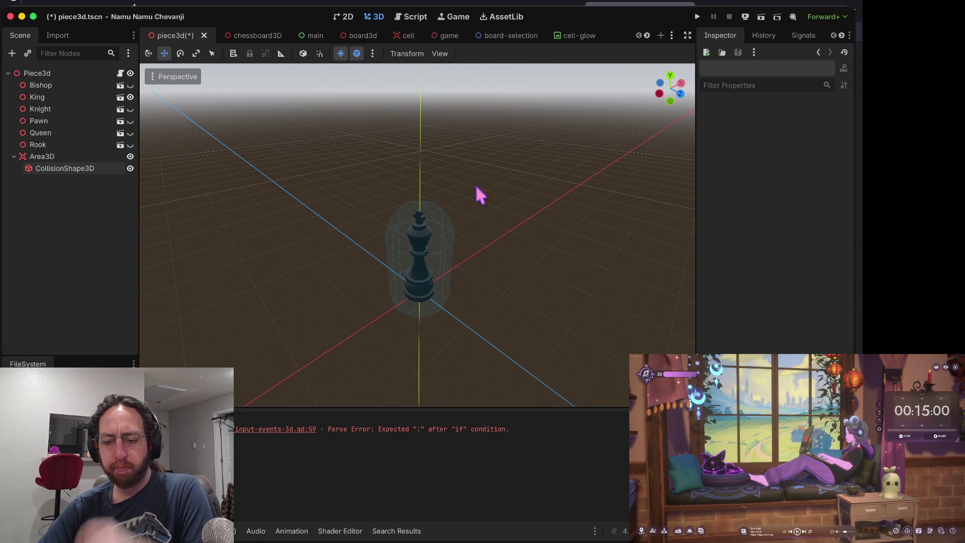
key(super+s)
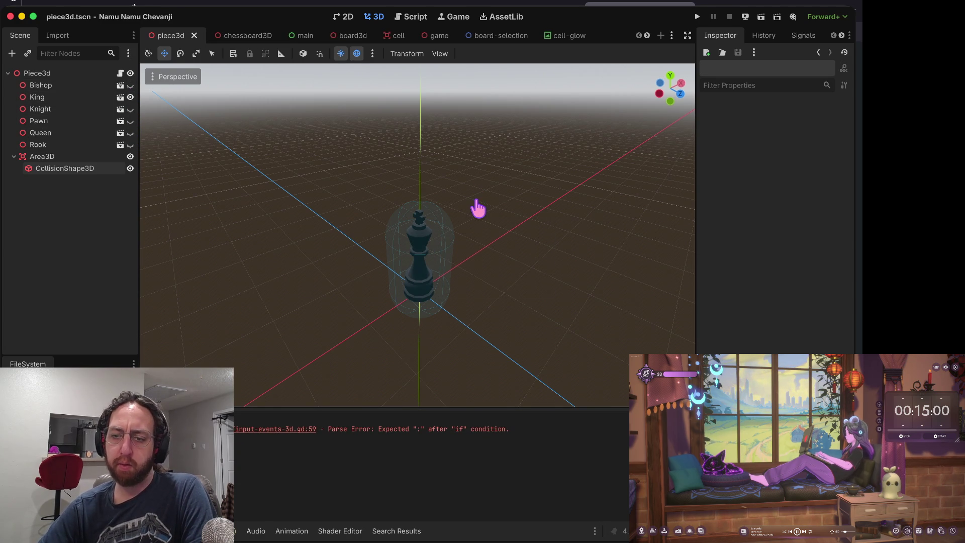
key(ctrl+Right)
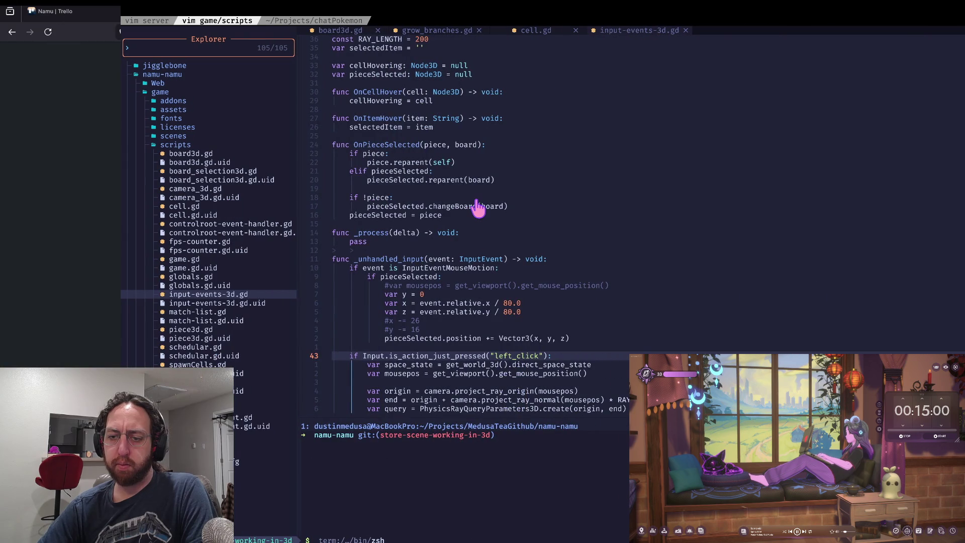